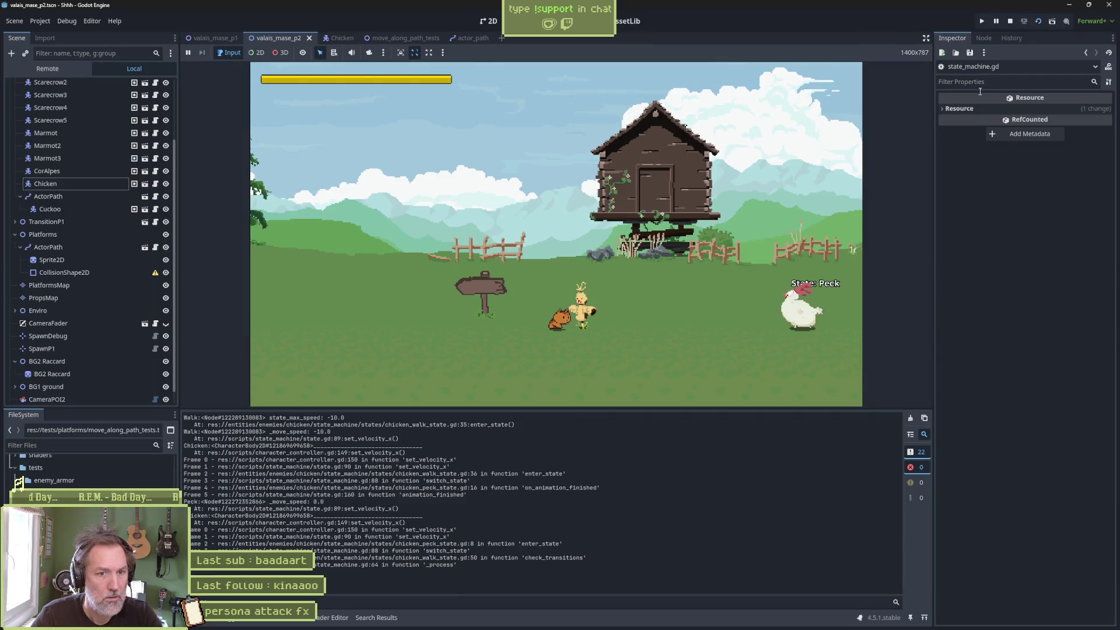
Pause the game, review the velocity trace in the Output log, then stop the run
left_click(999, 21)
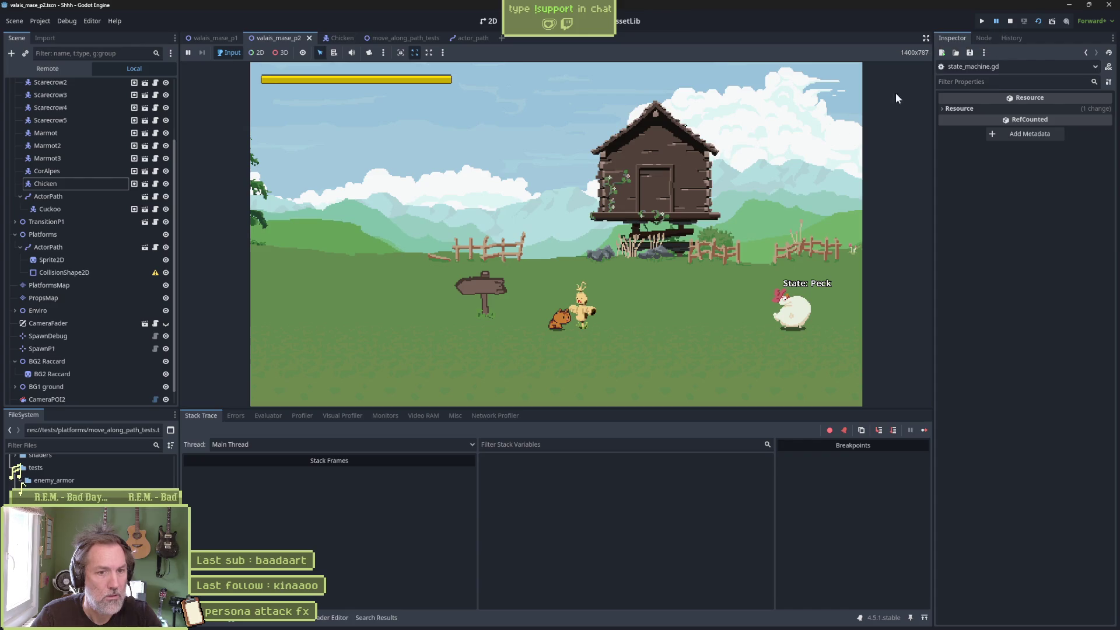
left_click(194, 617)
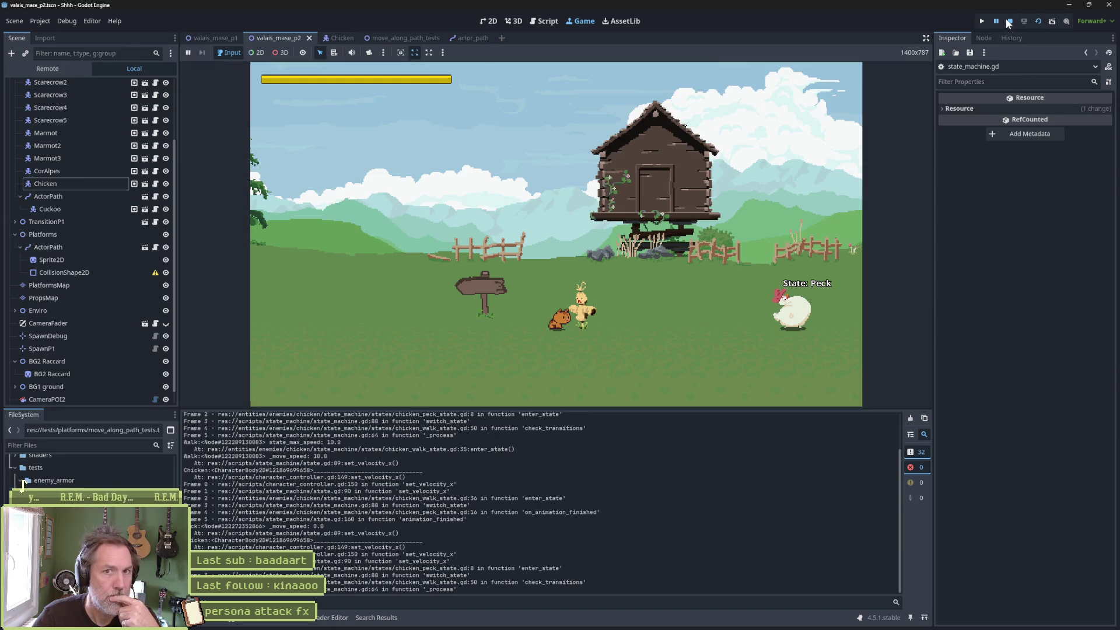
key("F8")
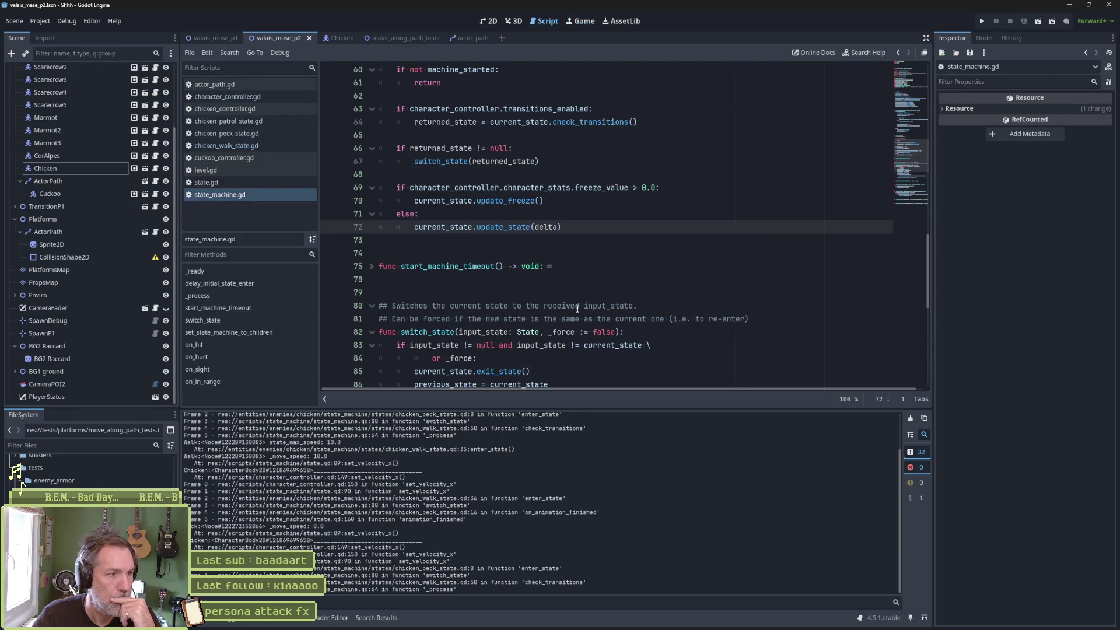
Delete the print_debug line from state.gd's set_velocity_x wrapper
left_click(236, 182)
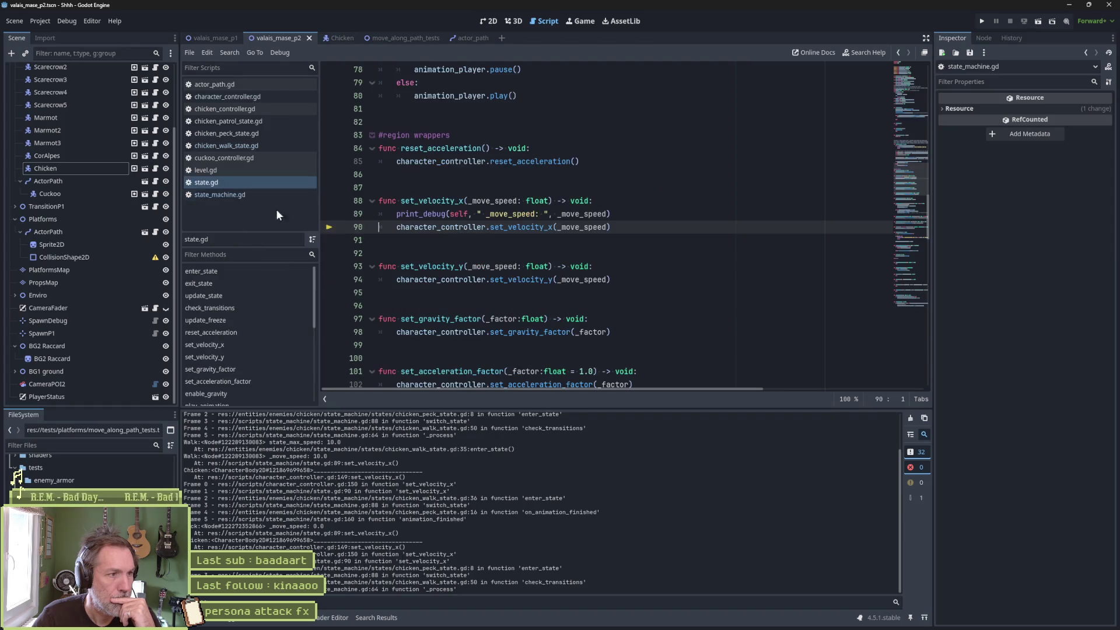
left_click(639, 215)
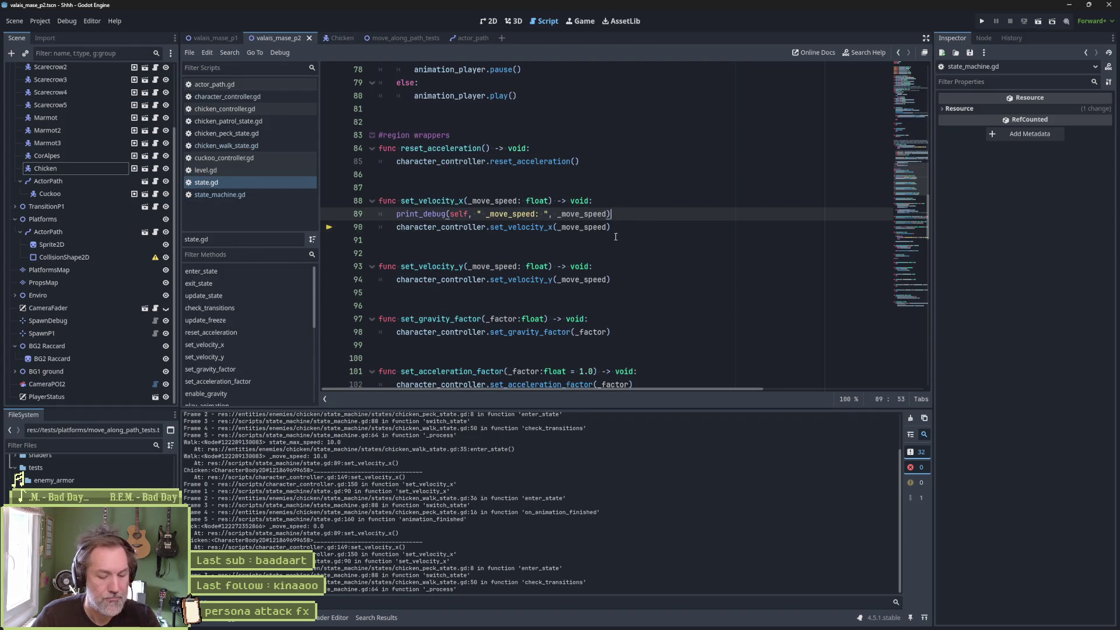
key("ctrl+shift+k")
Remove print_debug and print_stack from character_controller.gd's set_velocity_x, save, and open chicken_walk_state.gd
left_click(531, 214, "ctrl")
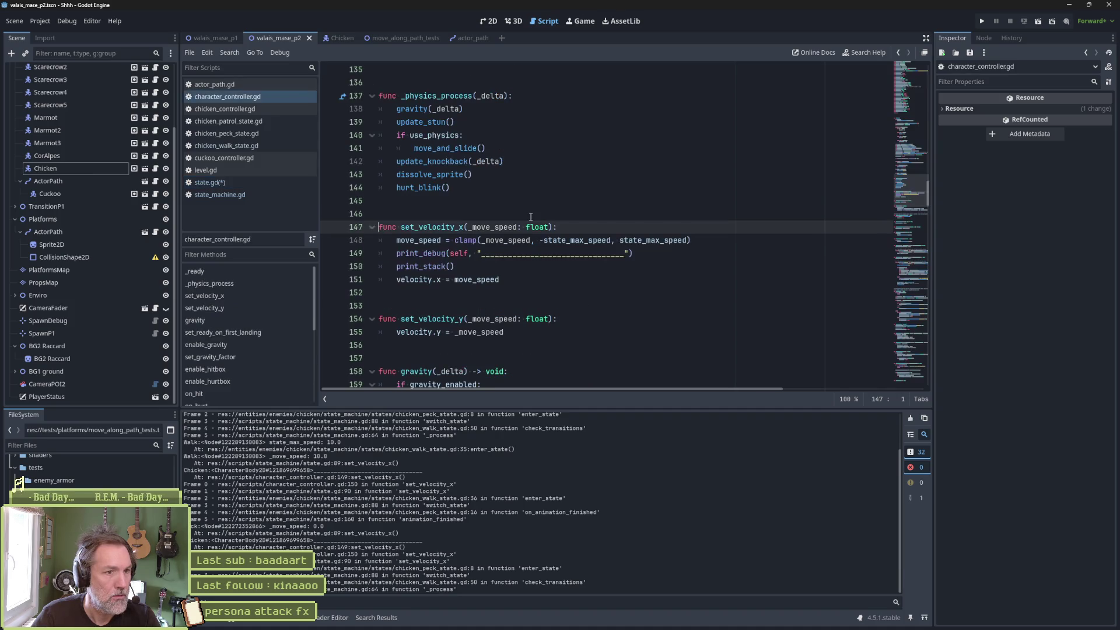
left_click(540, 254)
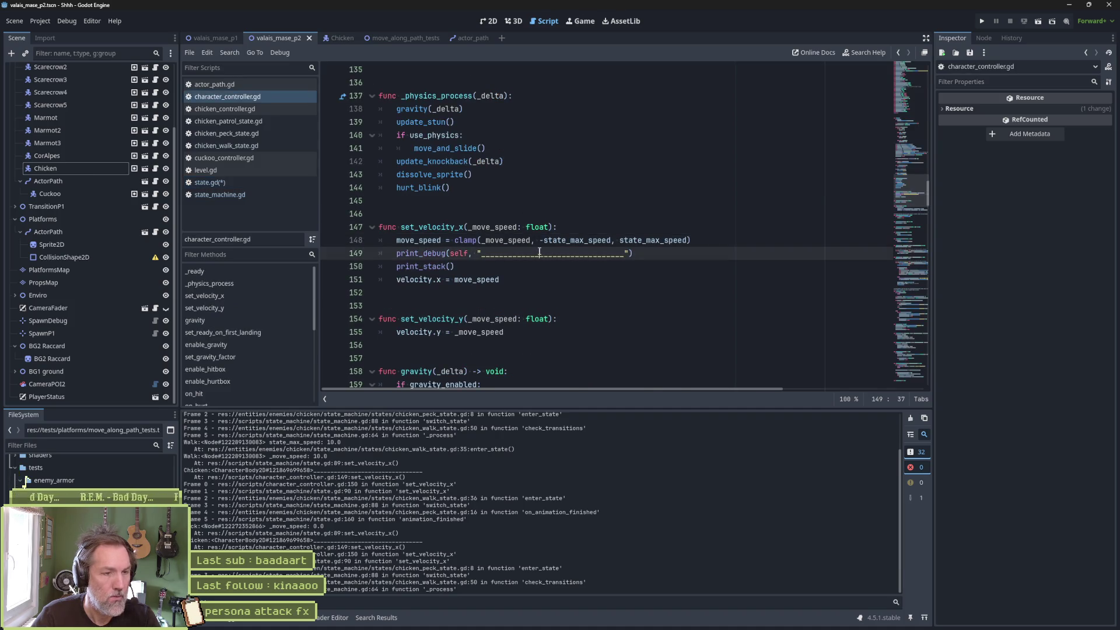
key("ctrl+shift+k")
key("ctrl+shift+k")
key("ctrl+s")
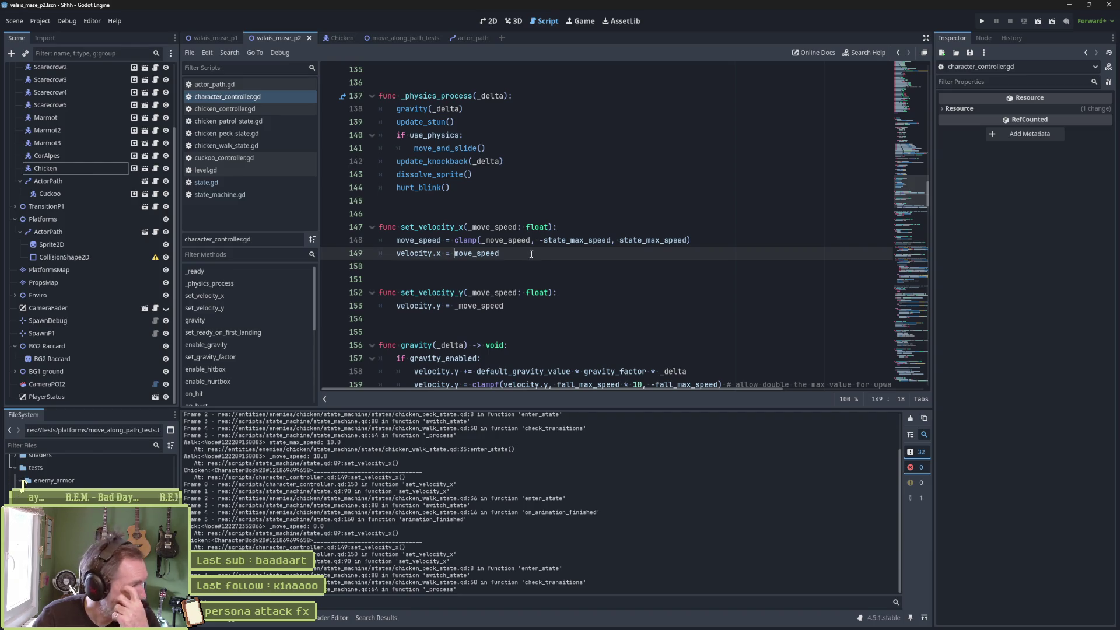
left_click(252, 145)
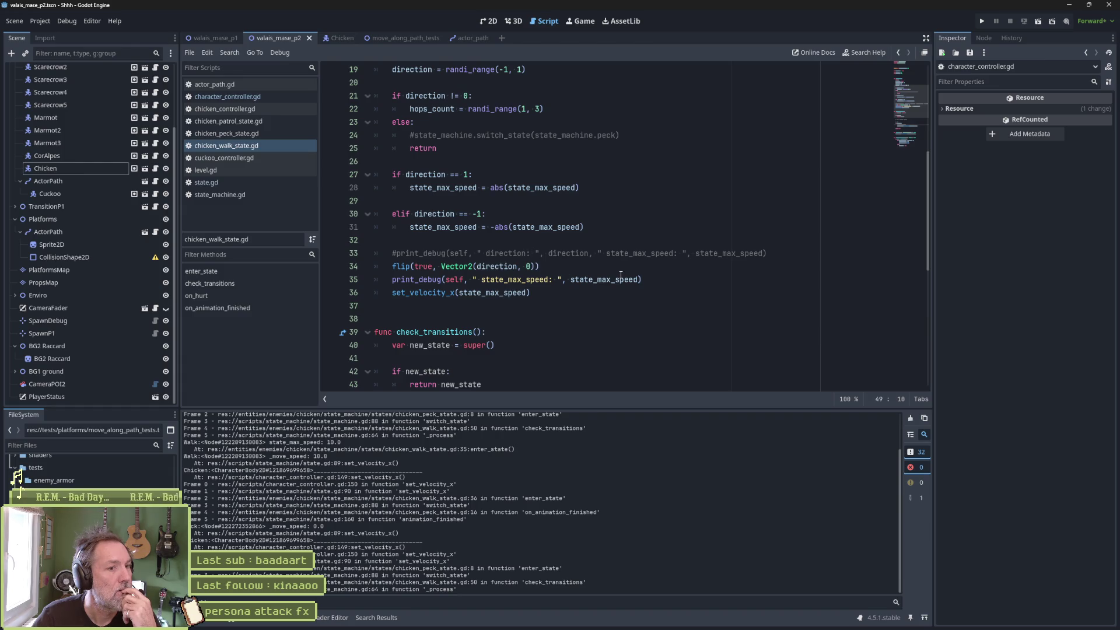
mouse_move(620, 275)
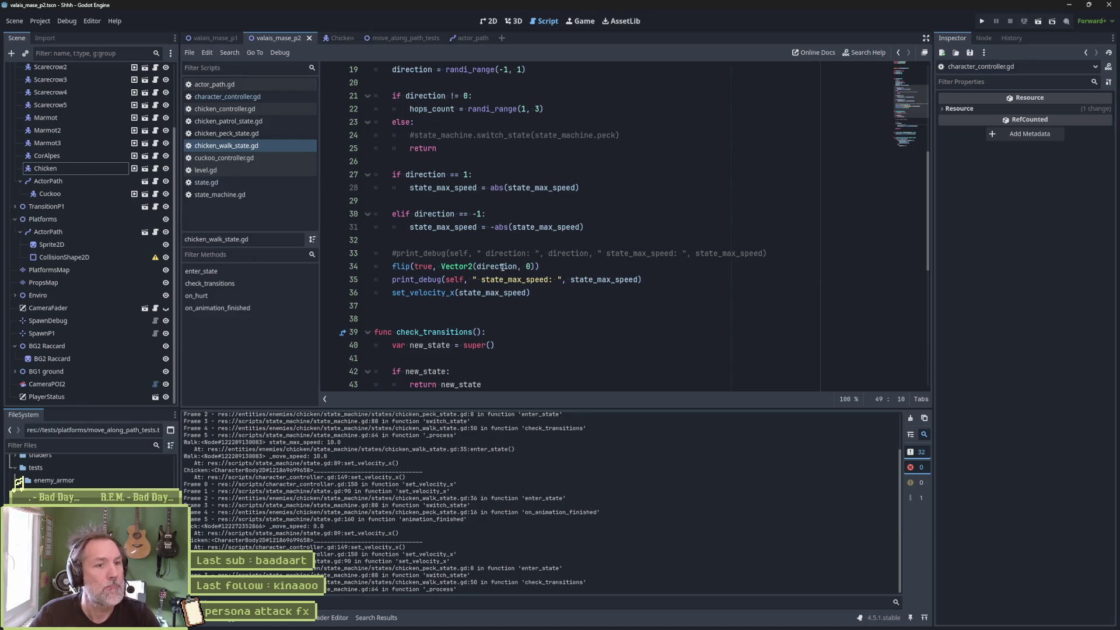
key("F5")
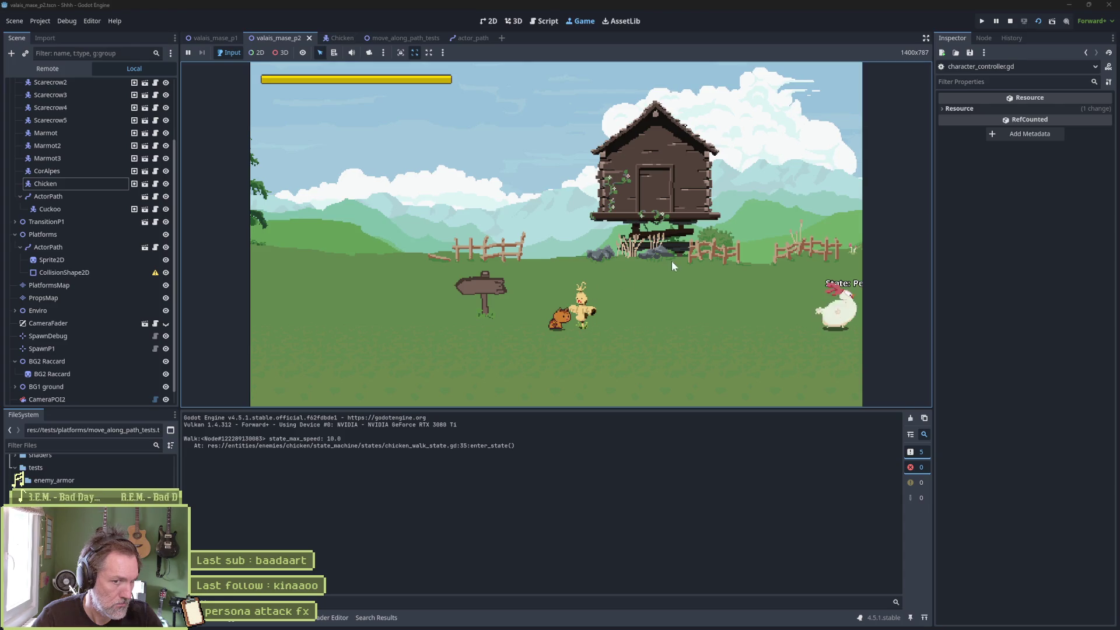
left_click(1010, 20)
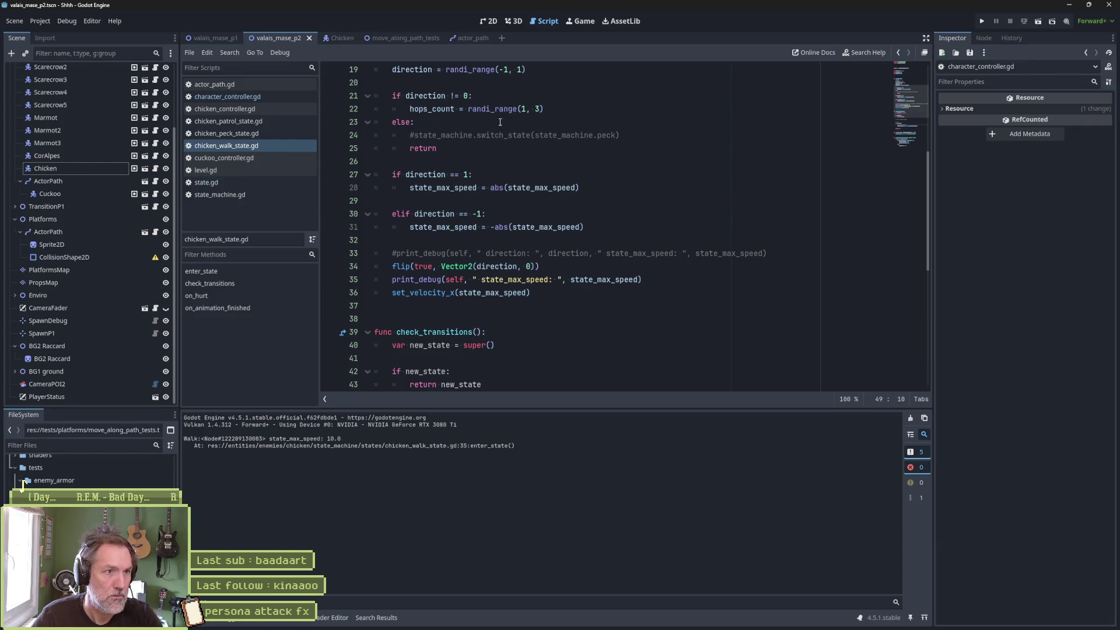
scroll(496, 123, "up", 1)
Replace the else branch's return with state_max_speed = abs(state_max_speed), save, and run the scene
left_click(441, 184)
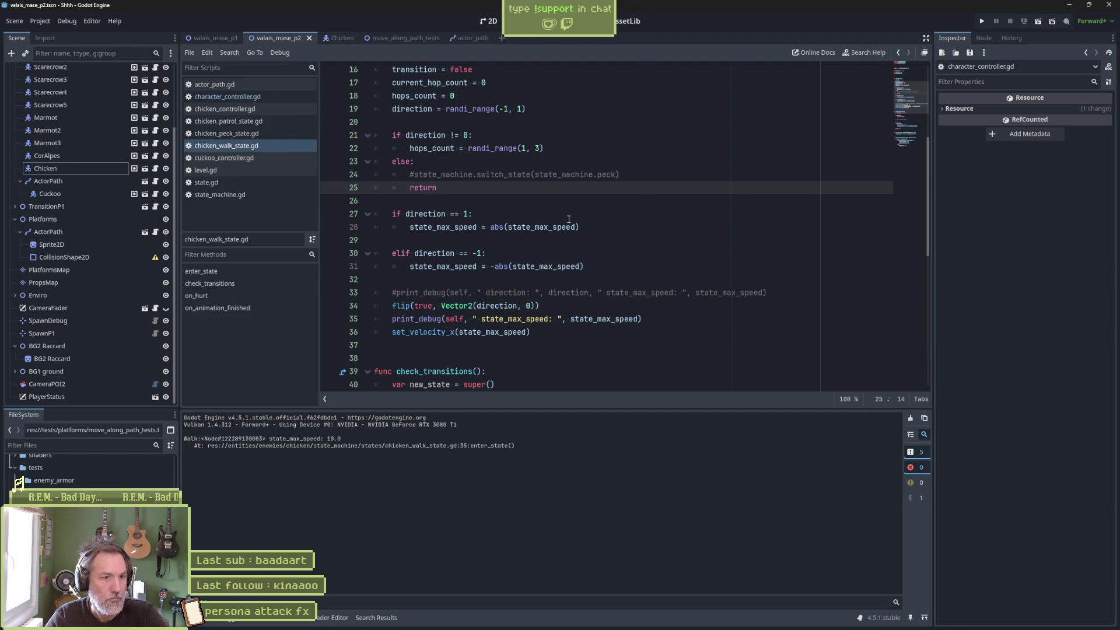
left_click_drag(587, 227, 582, 209)
left_click_drag(630, 175, 617, 164)
left_click_drag(476, 185, 481, 165)
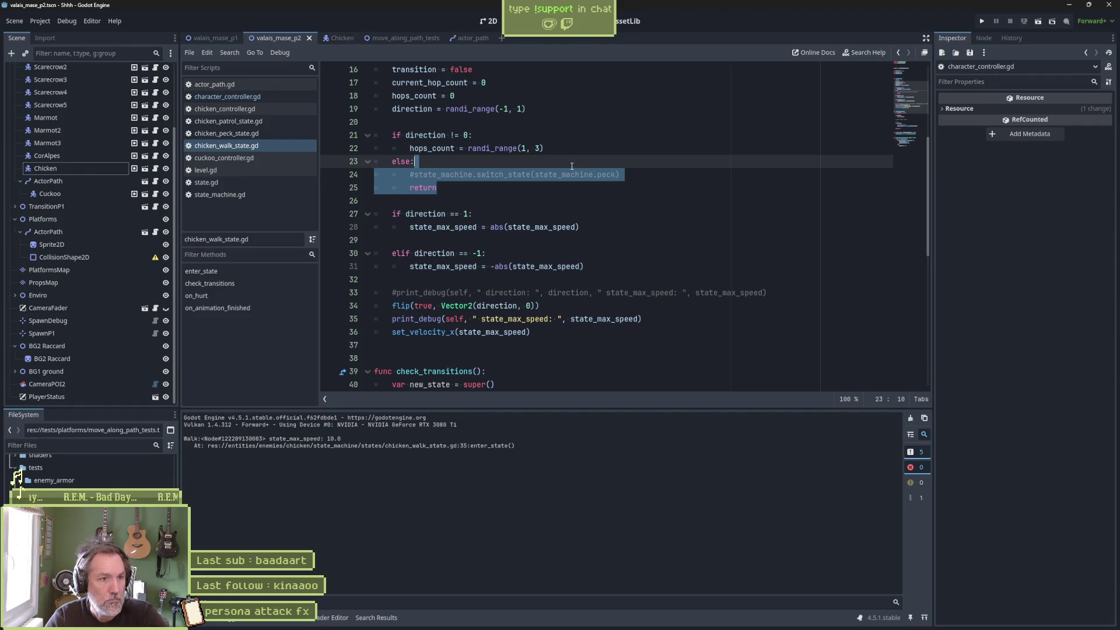
type("state_max_speed = abs(state_max_speed)")
key("ctrl+s")
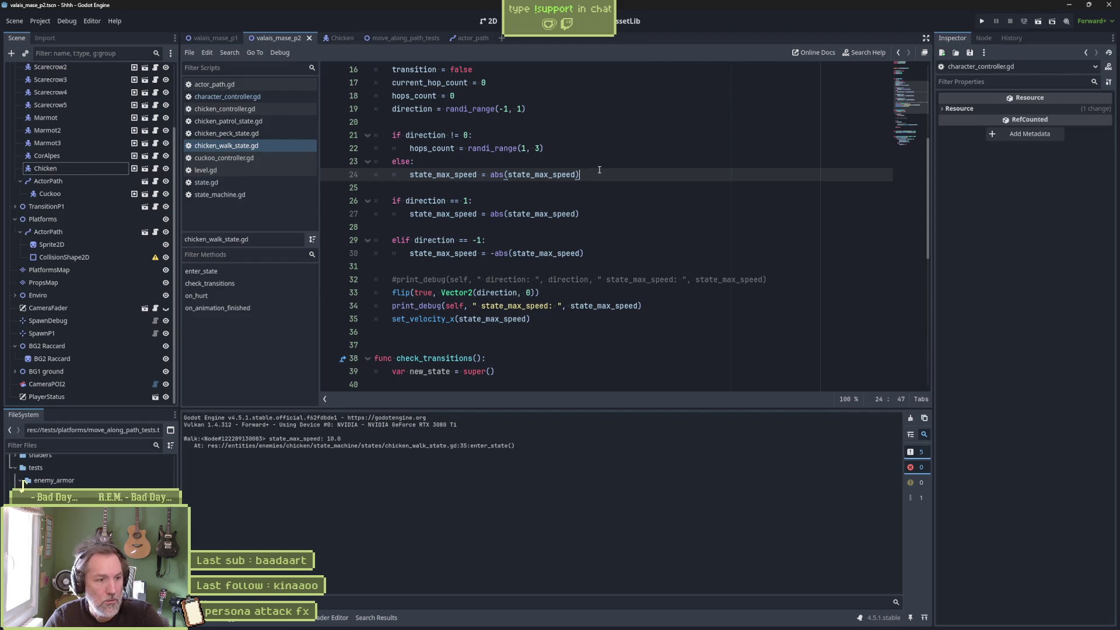
key("F6")
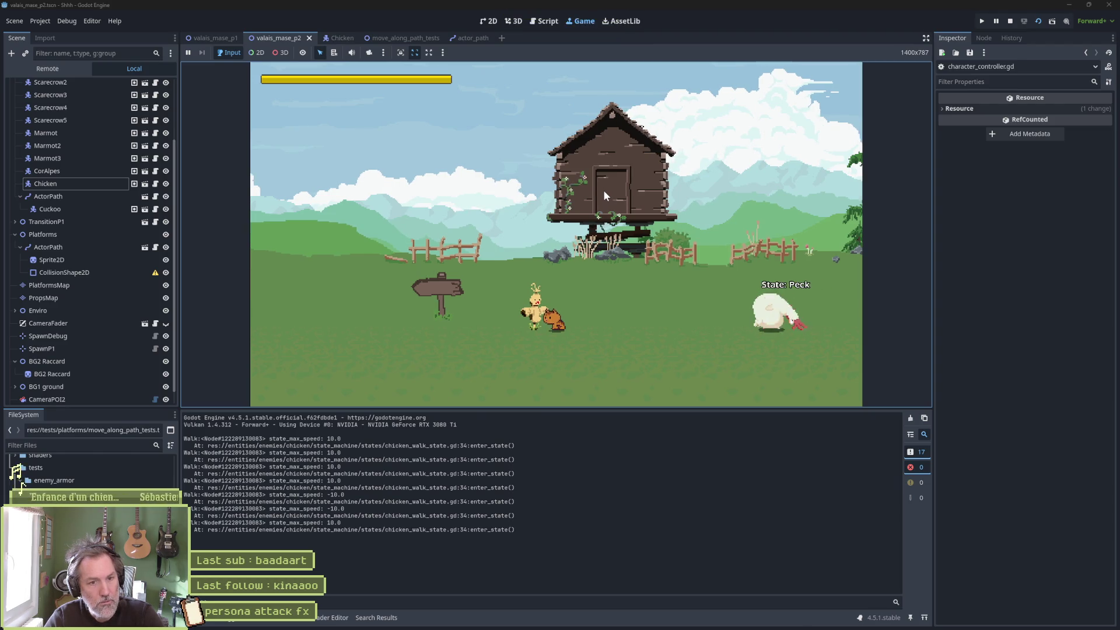
Stop the running scene once the chicken has pecked, returning to chicken_walk_state.gd
left_click(1010, 21)
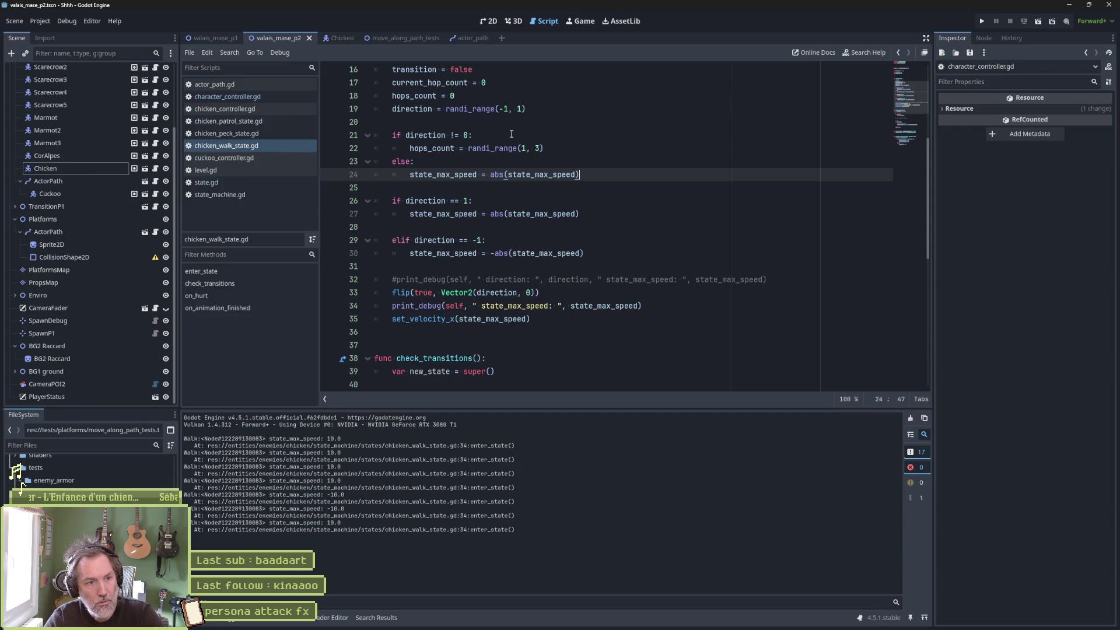
Delete the commented-out set_velocity_x line from the ChickenPatrolState script
double_click(331, 523)
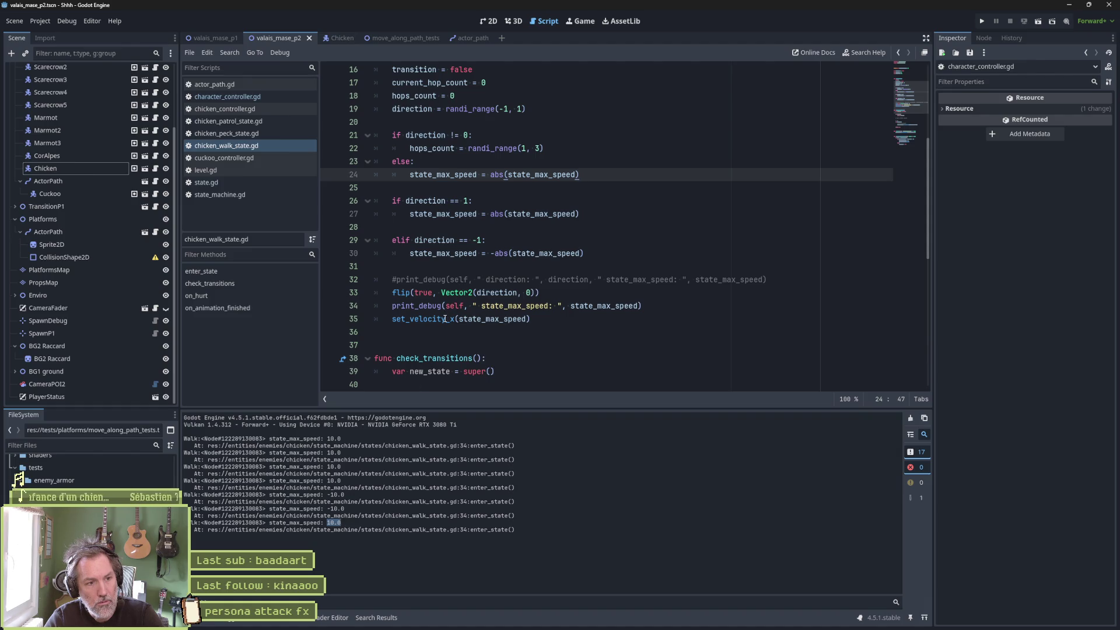
mouse_move(445, 319)
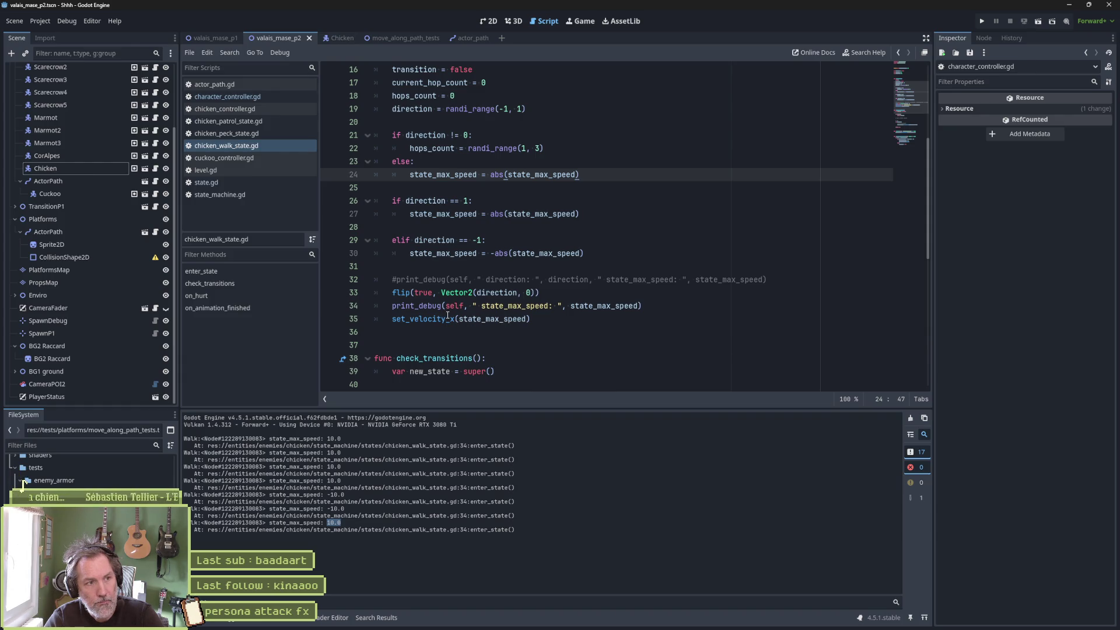
scroll(448, 305, "up", 5)
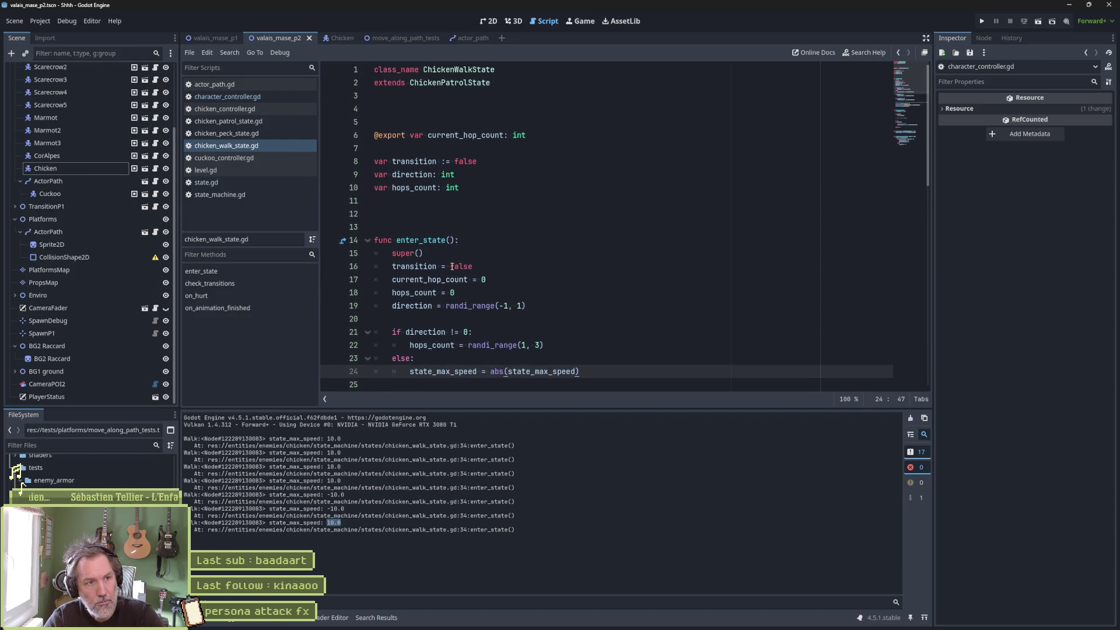
left_click(461, 83, "ctrl")
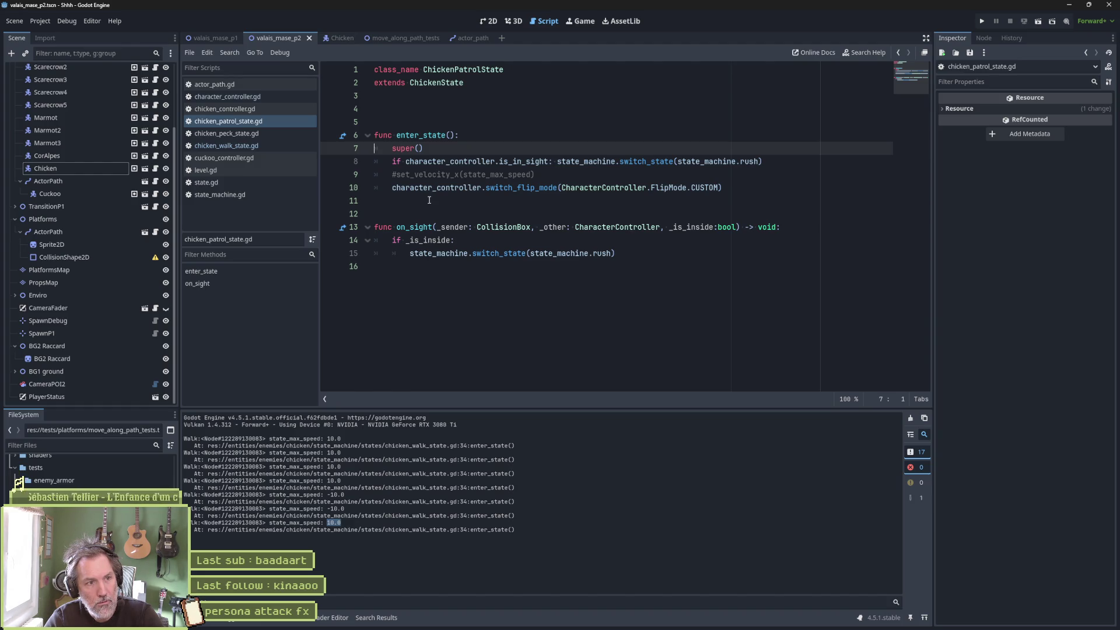
triple_click(528, 176)
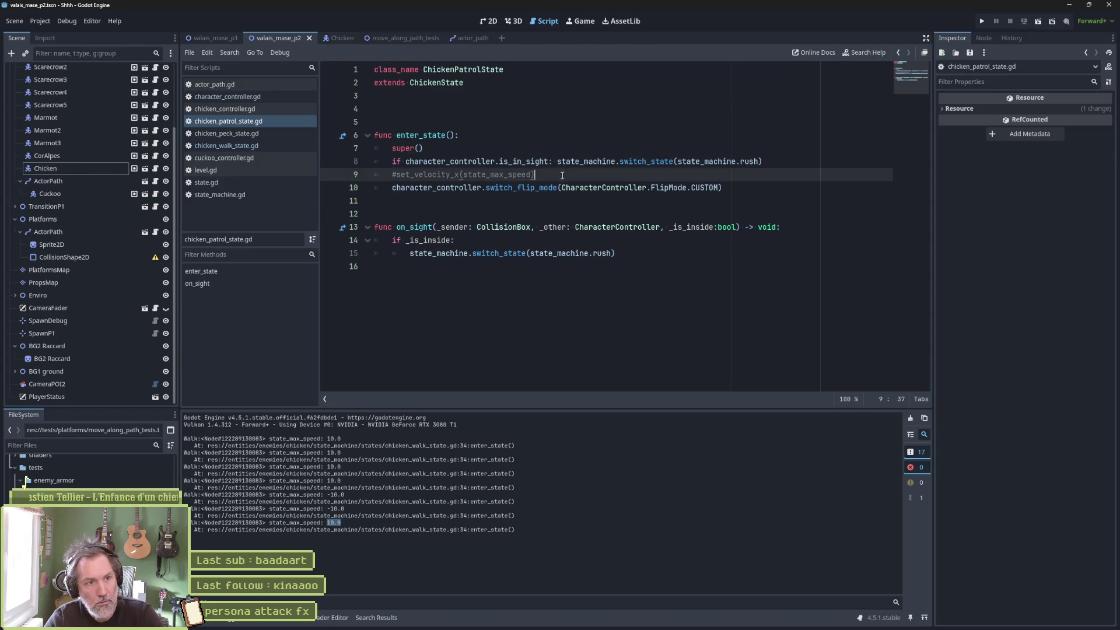
key("ctrl+shift+k")
Open state.gd through super and inspect new_value in the move_speed setter
left_click(344, 137)
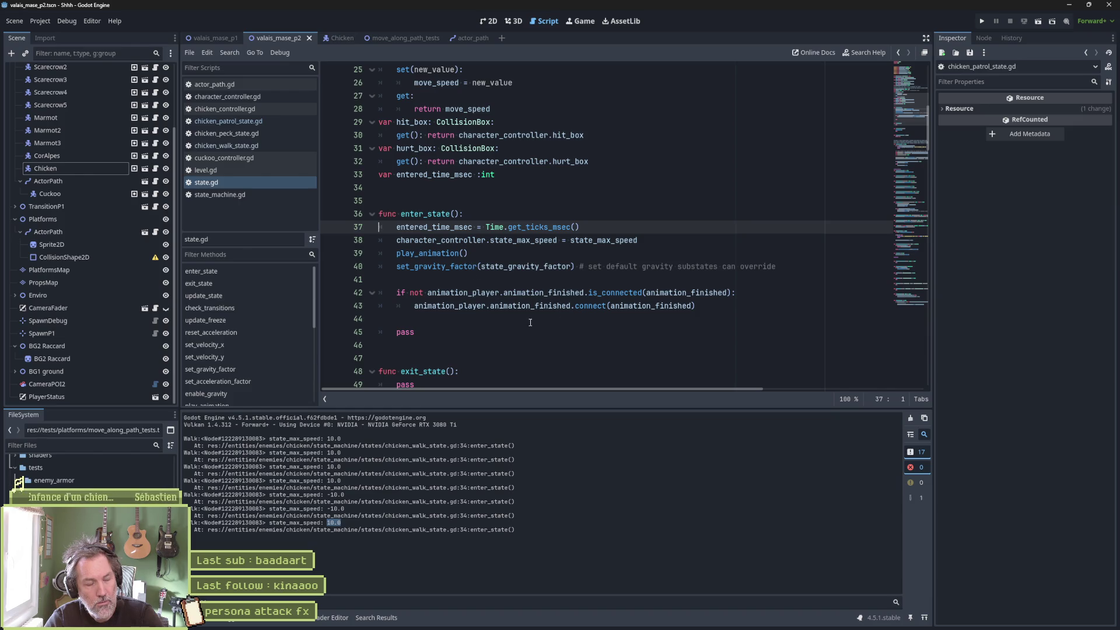
mouse_move(519, 310)
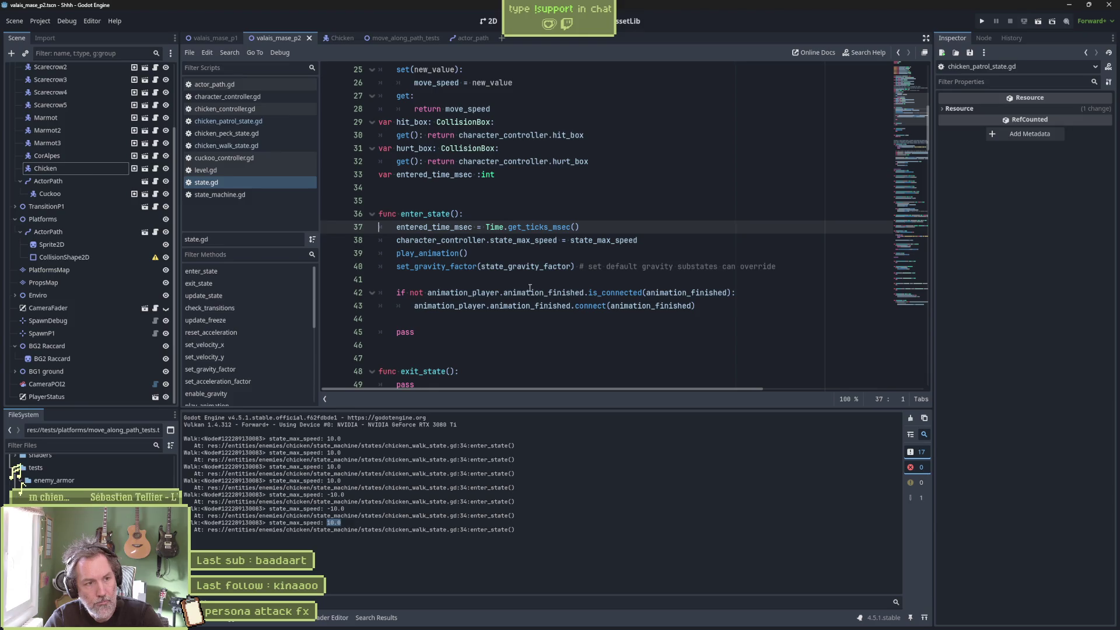
scroll(521, 280, "up", 1)
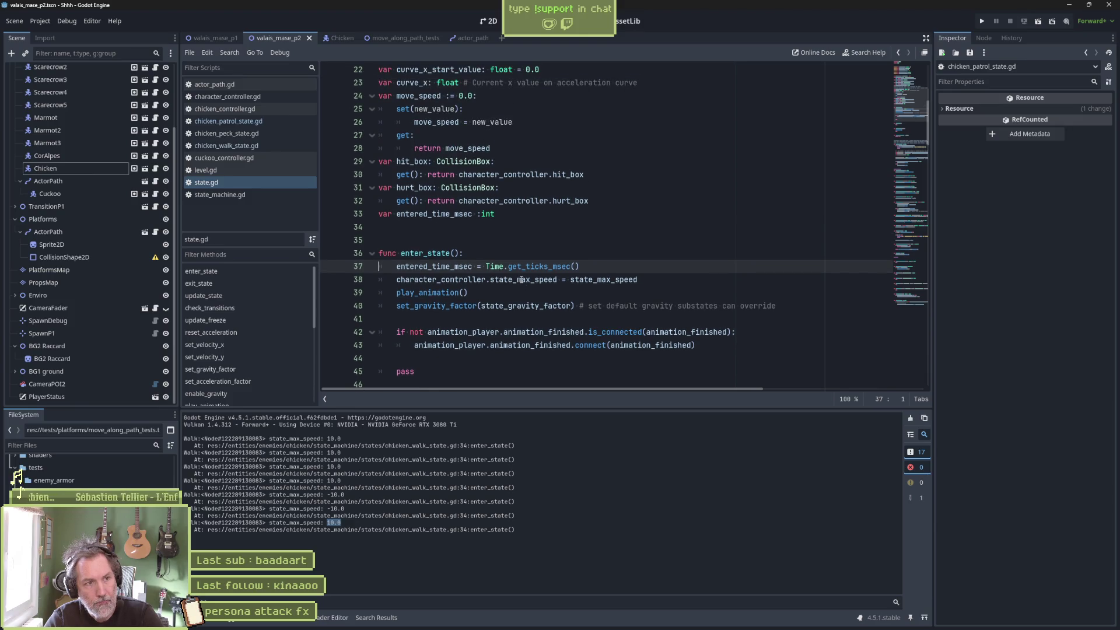
double_click(474, 122)
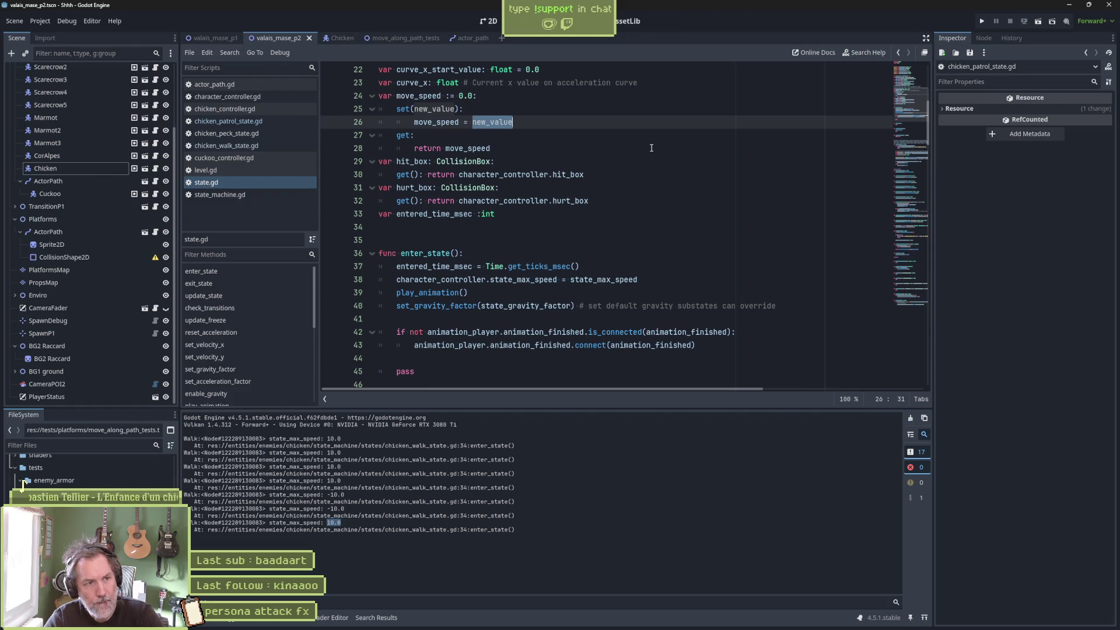
scroll(651, 148, "up", 1)
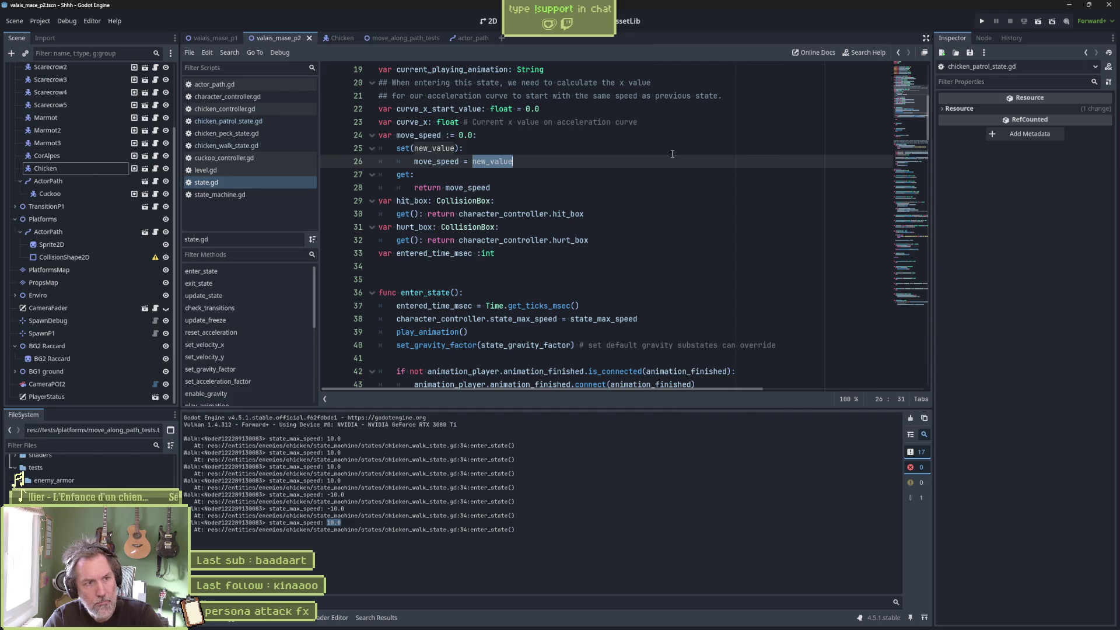
Declare var _move_speed: float below entered_time_msec in state.gd
left_click(647, 253)
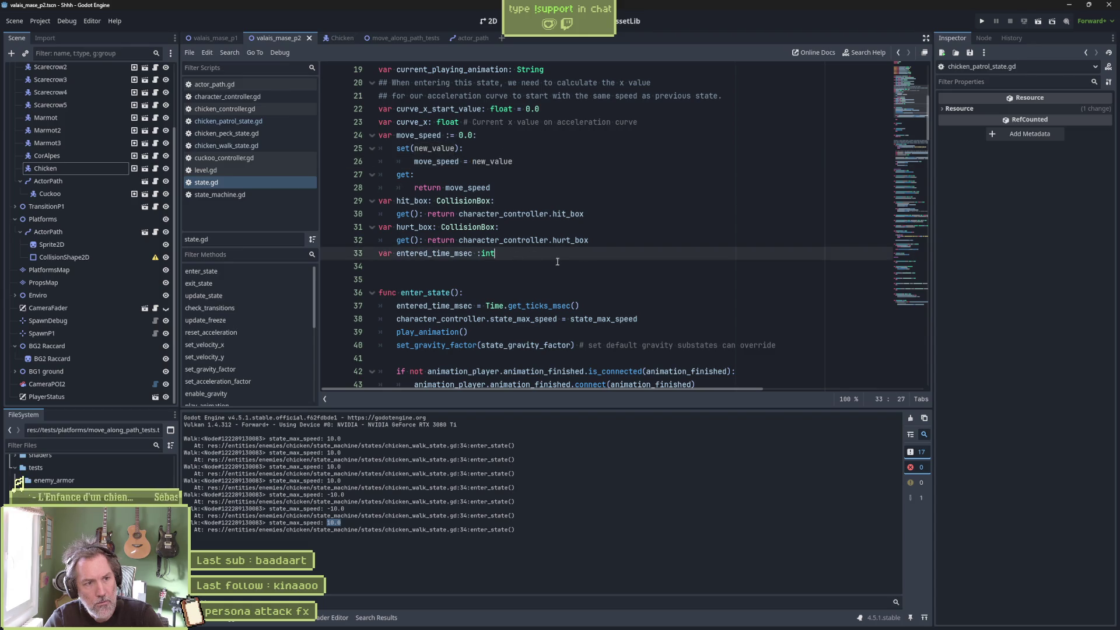
key("Return")
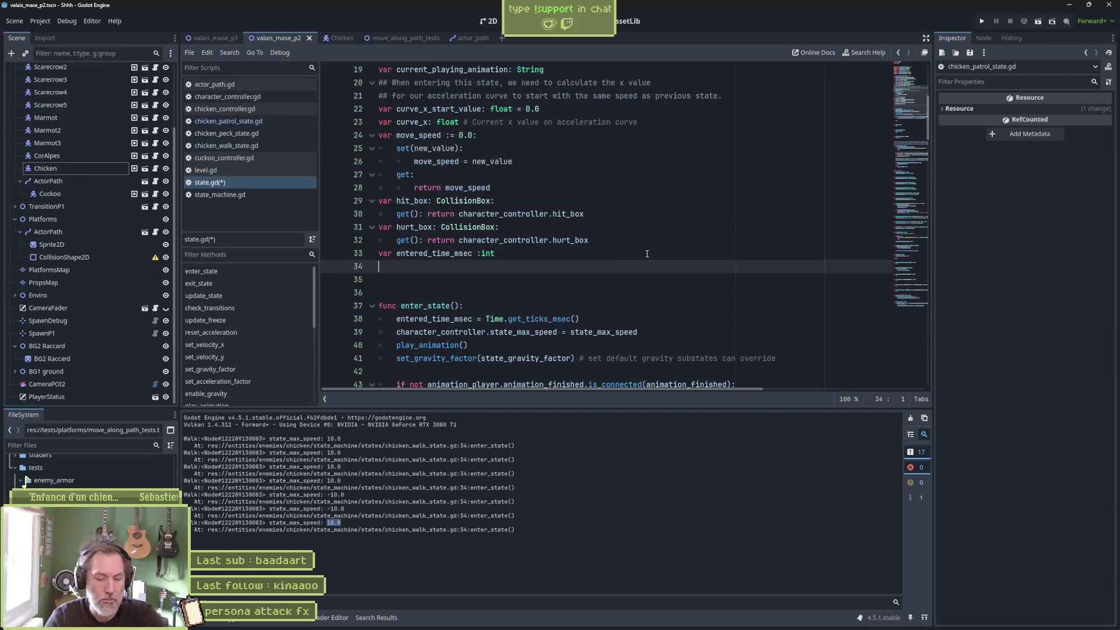
type("var _move_speed")
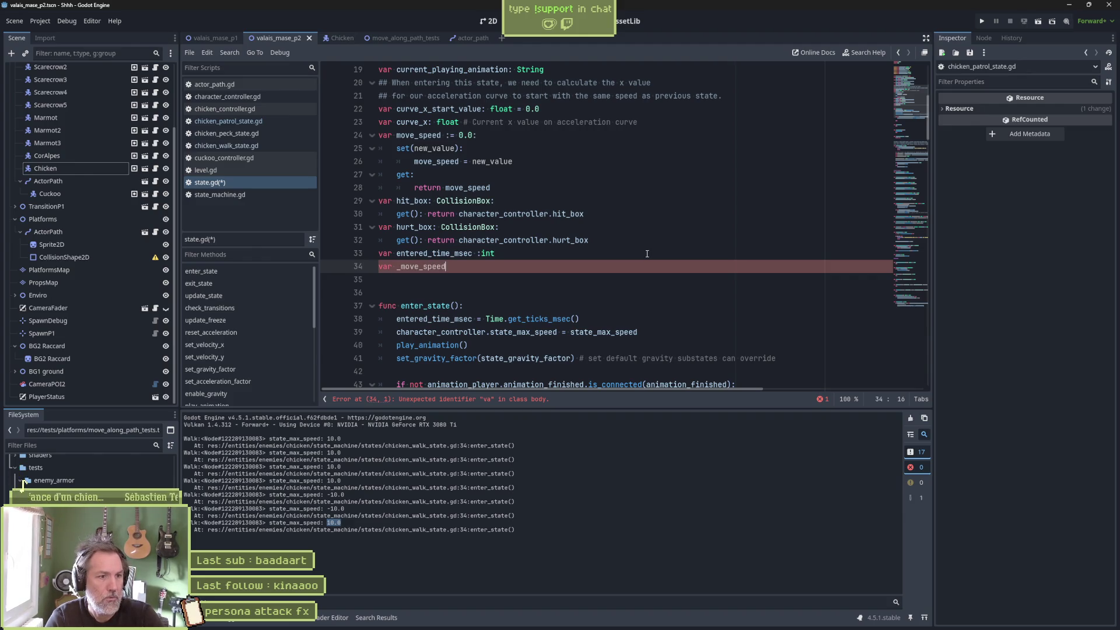
type(":")
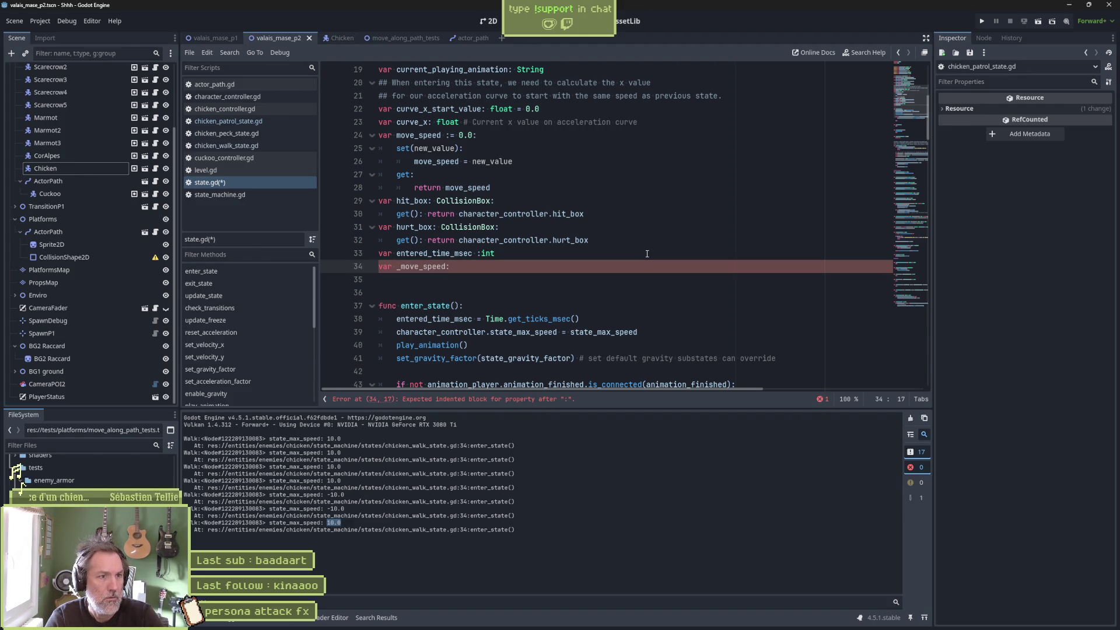
type(" float")
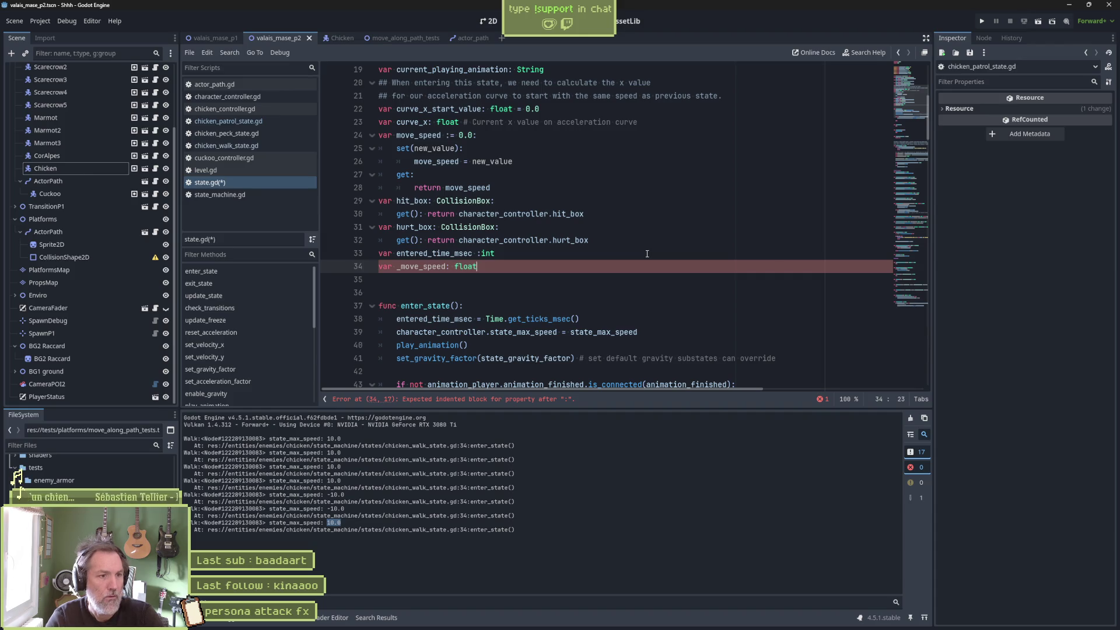
key("Escape")
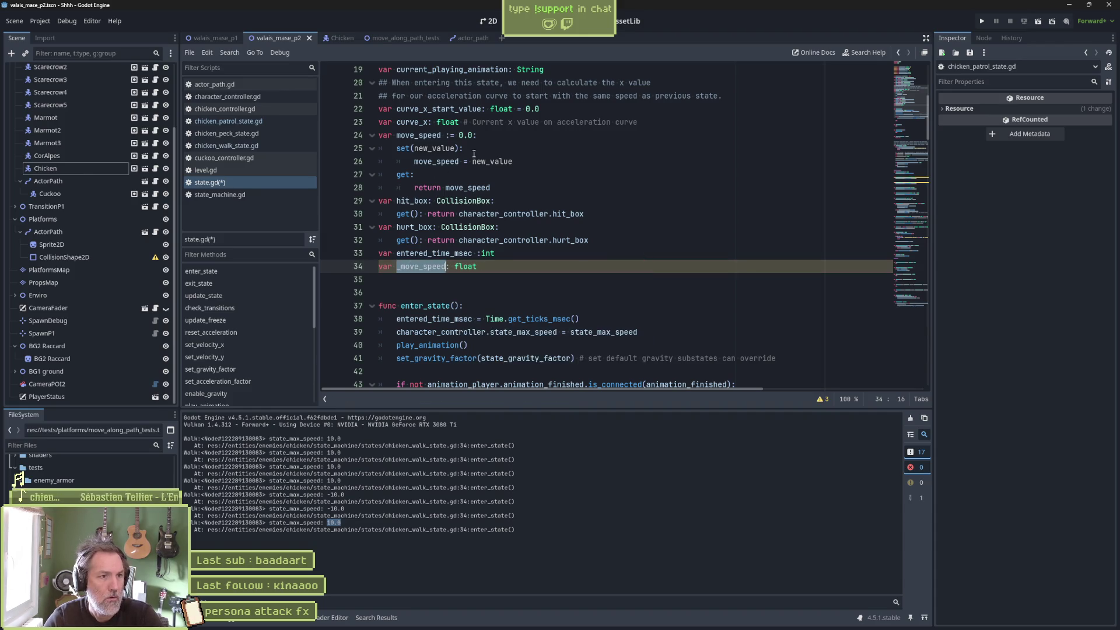
Make the move_speed setter and getter store and return _move_speed
left_click(488, 147)
key("Down")
key("Home")
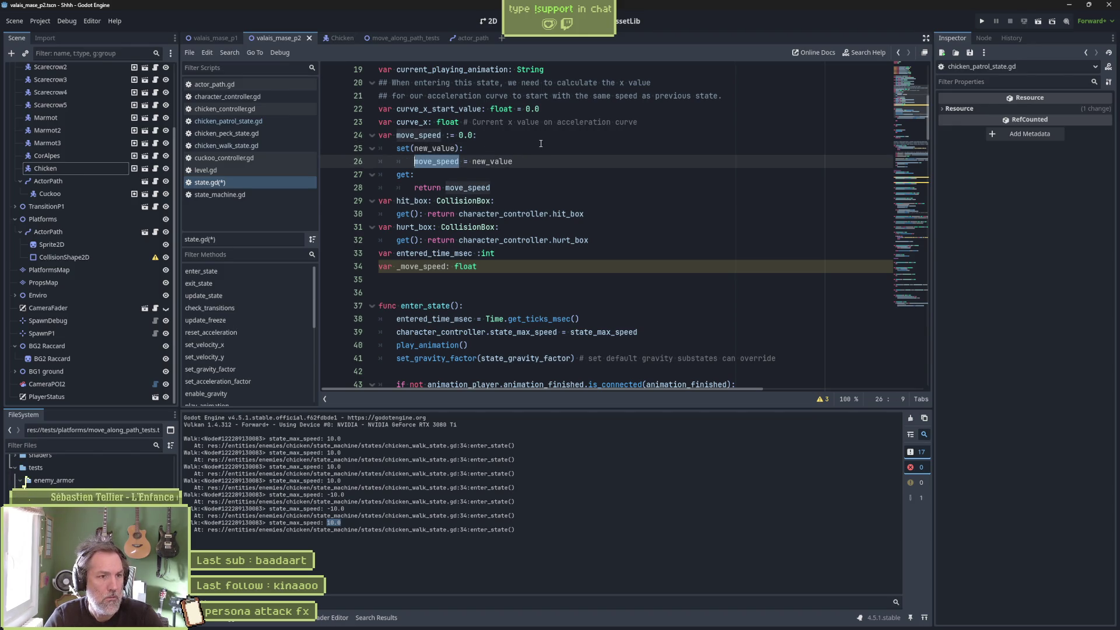
type("_")
double_click(475, 188)
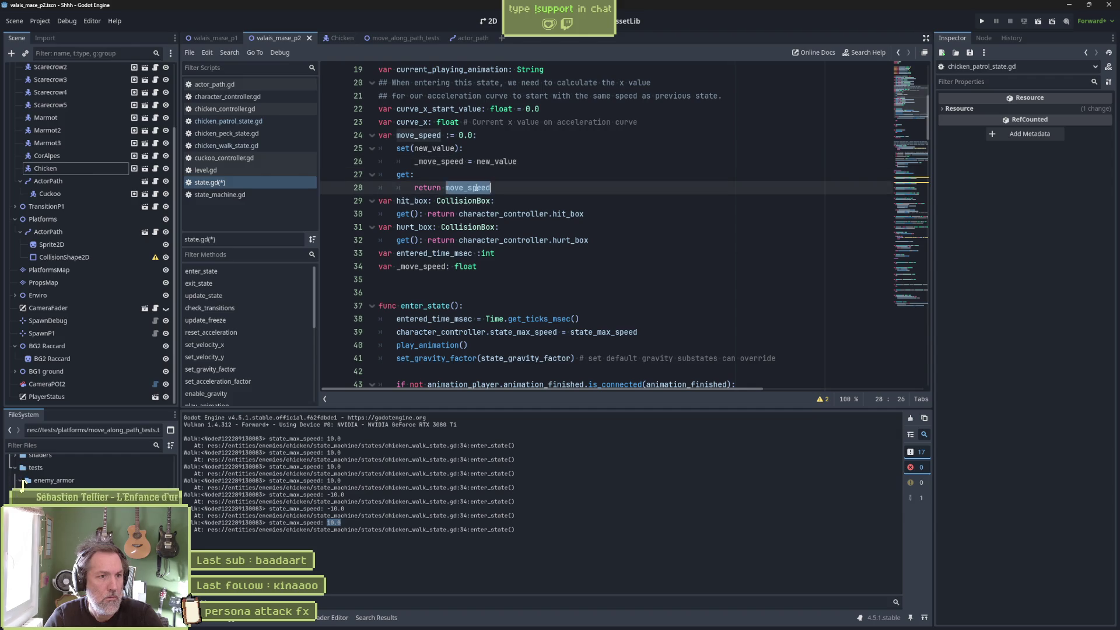
key("Left")
type("_")
key("Home")
key("BackSpace")
key("BackSpace")
key("BackSpace")
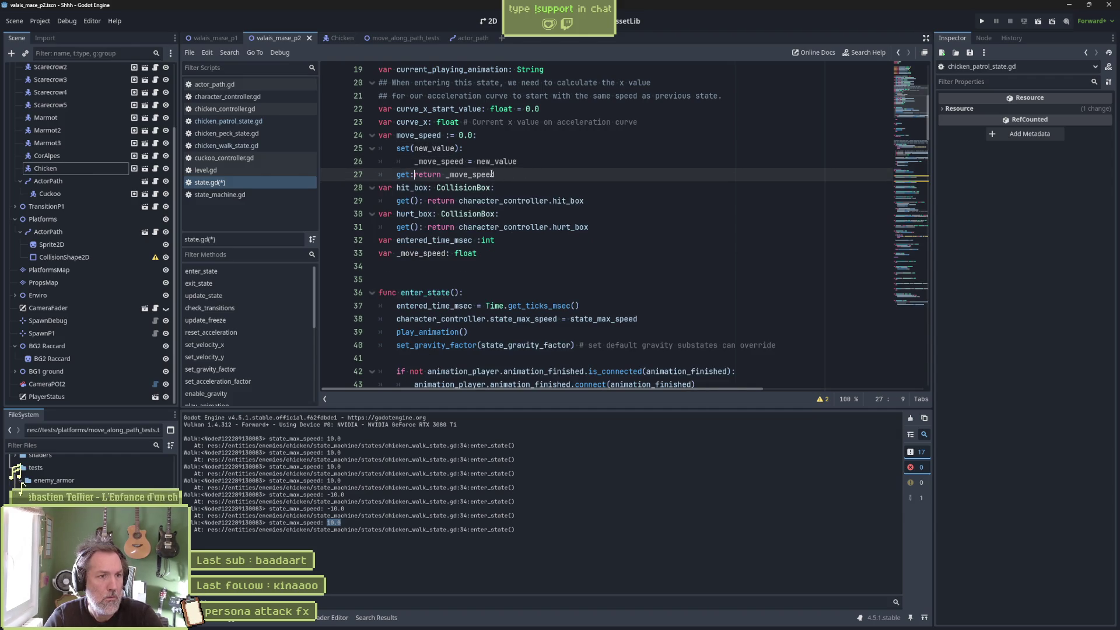
Add print_debug(self, " _move_speed: ", _move_speed) to the setter and run the scene
left_click(522, 151)
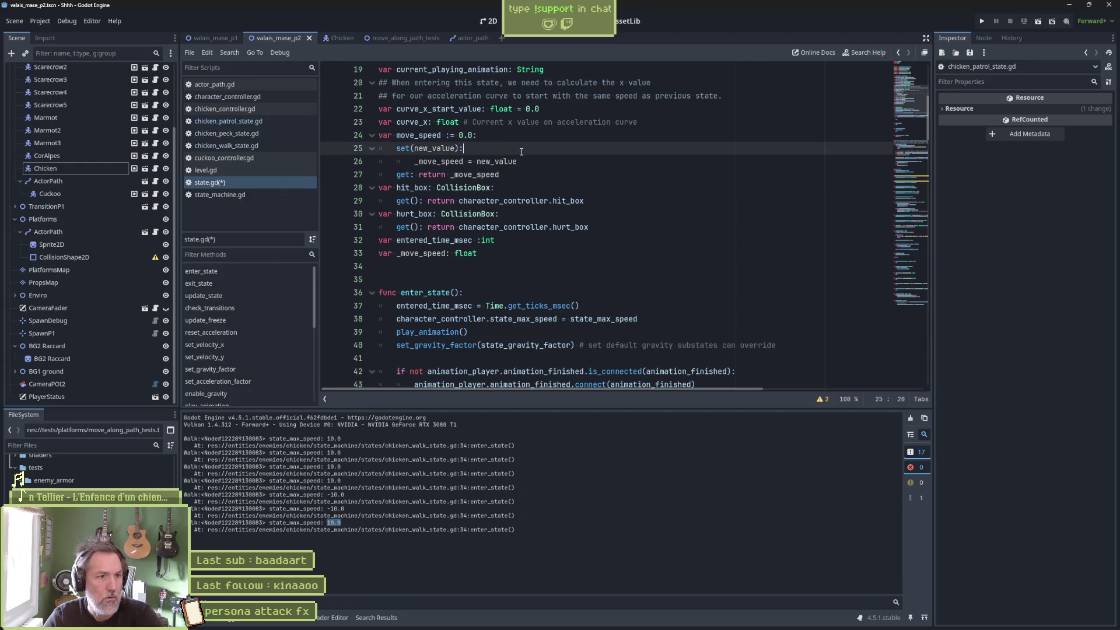
key("Return")
type("print_debug(\"")
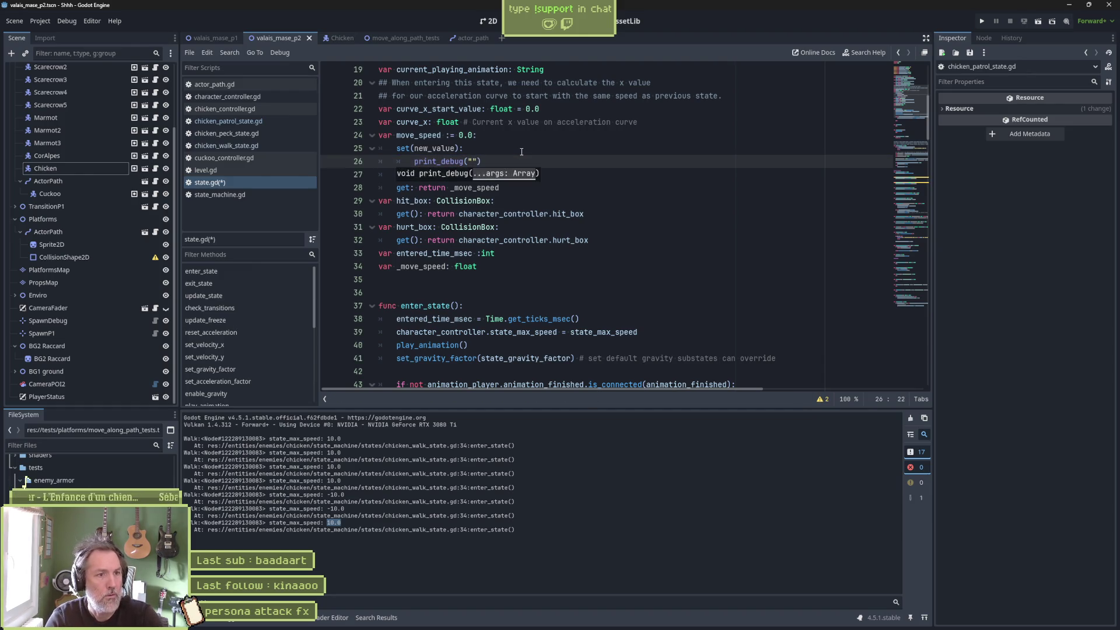
key("BackSpace")
type("self, \" _move_speed: \", _move_speed")
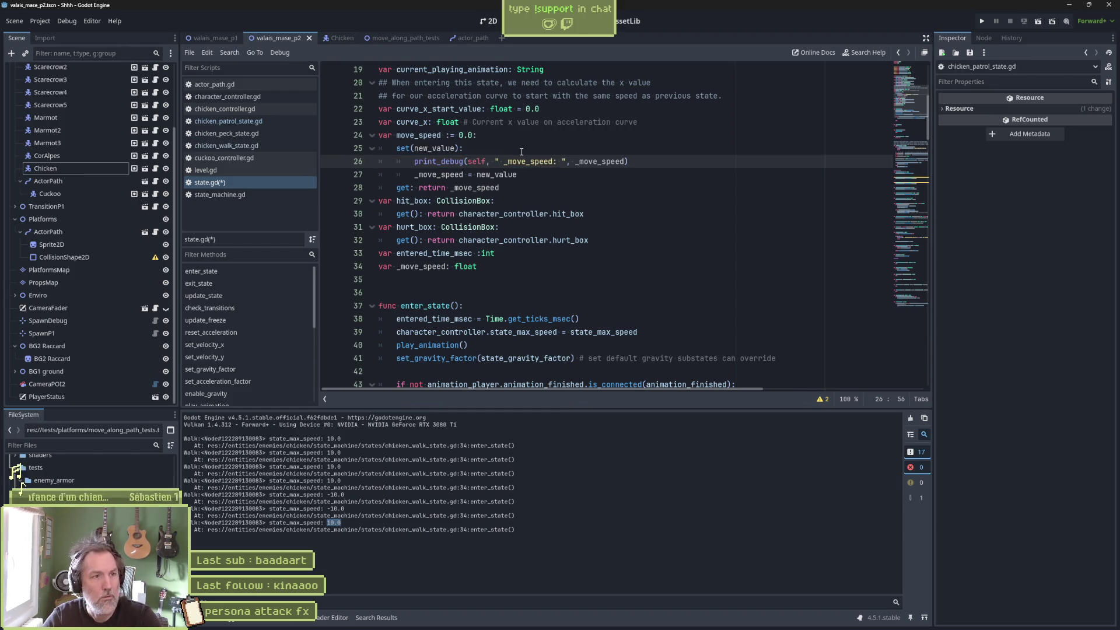
key("F6")
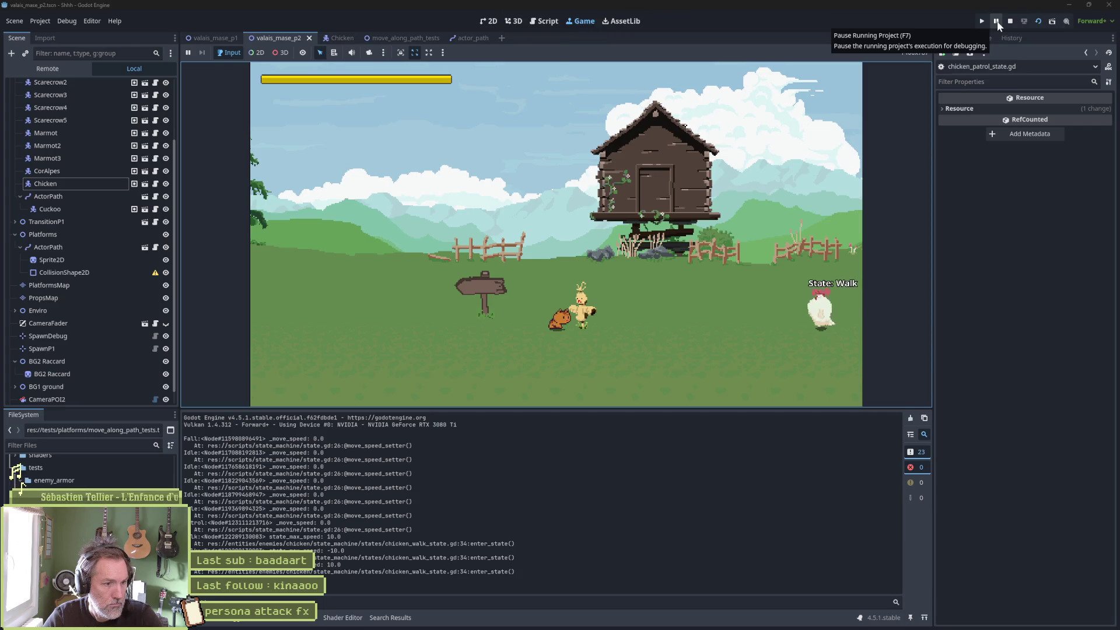
Pause the game and review the Output log showing _move_speed: 0.0 for Fall, Idle and Patrol states
left_click(997, 21)
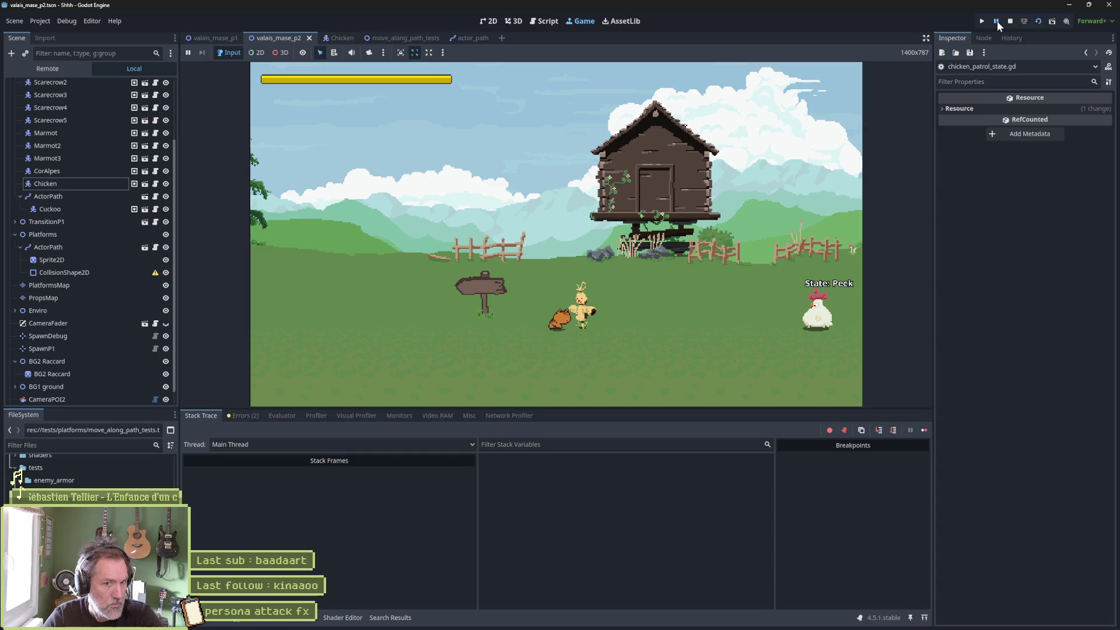
left_click(541, 23)
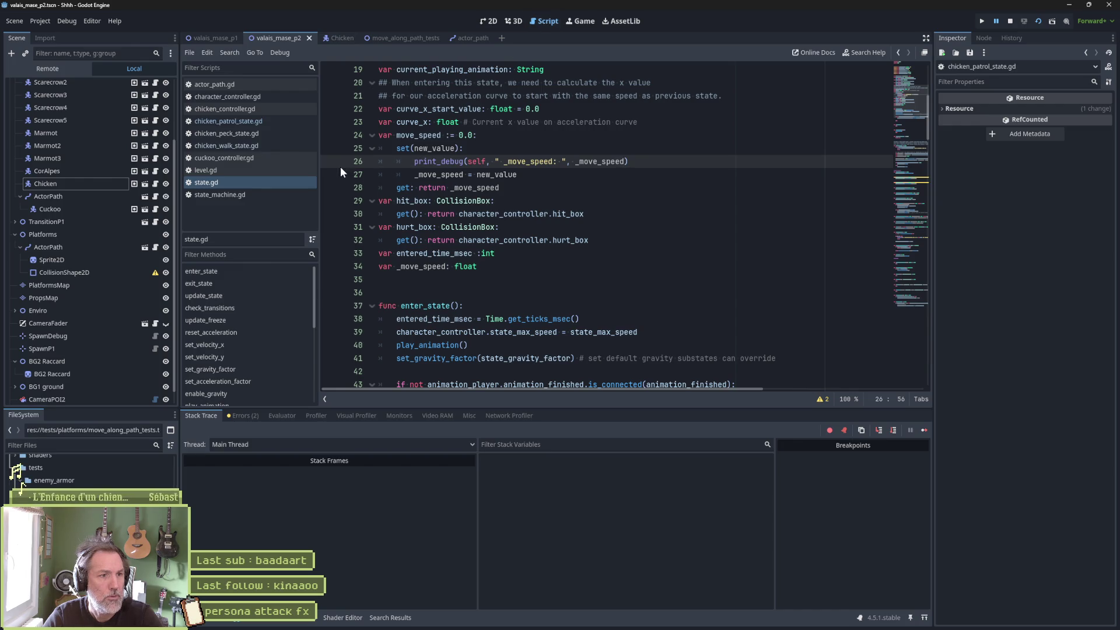
left_click(202, 617)
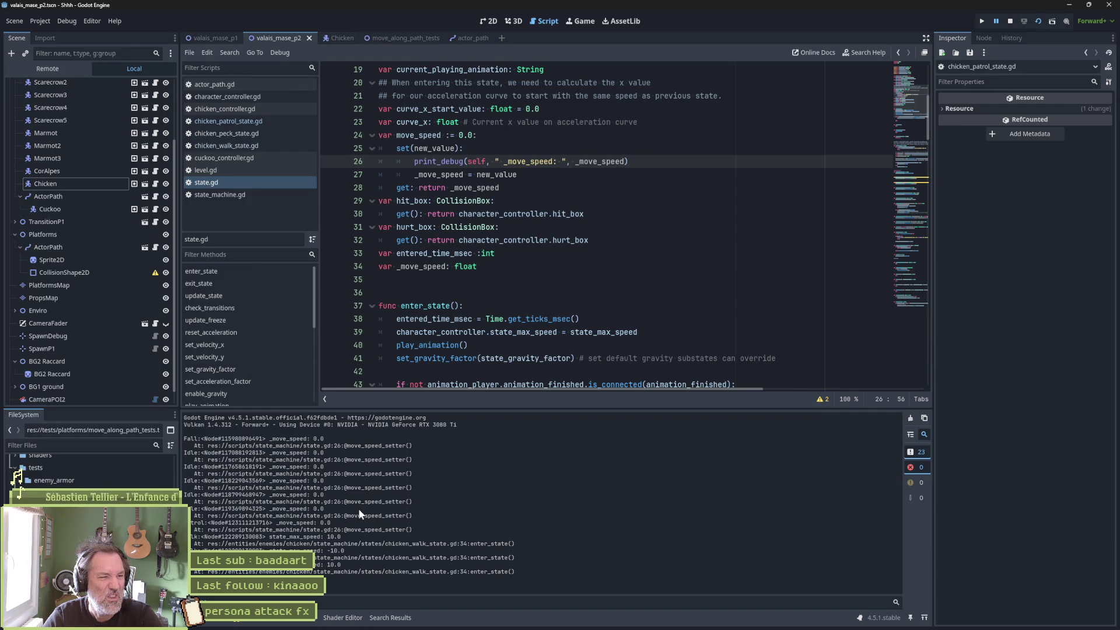
double_click(419, 135)
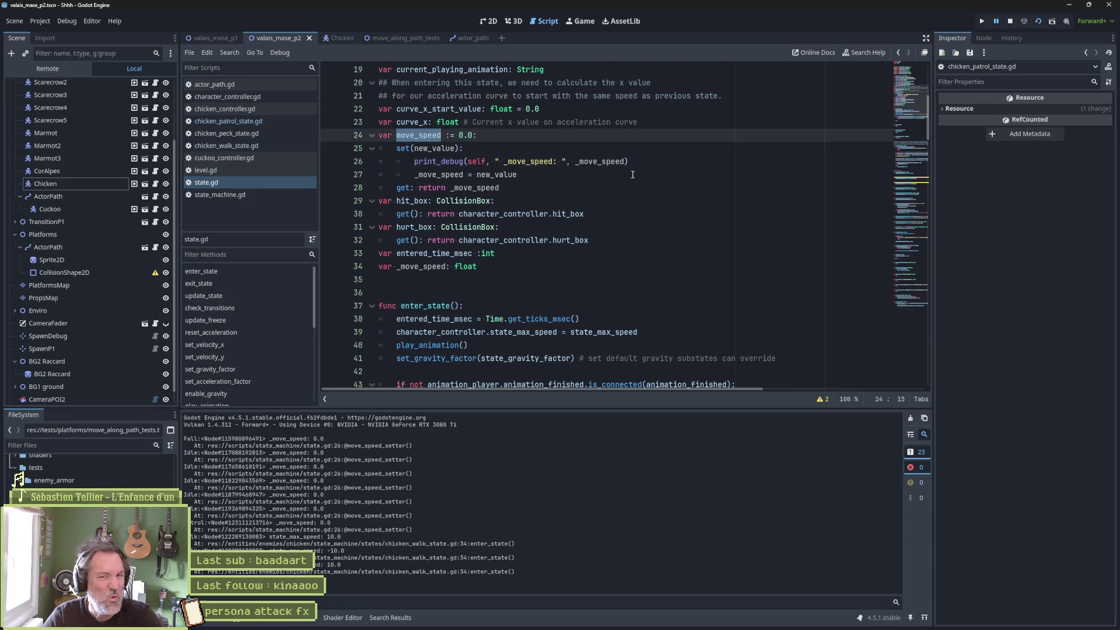
Stop the game and search all project files for move_speed, getting 57 matches in 24 files
left_click(1013, 22)
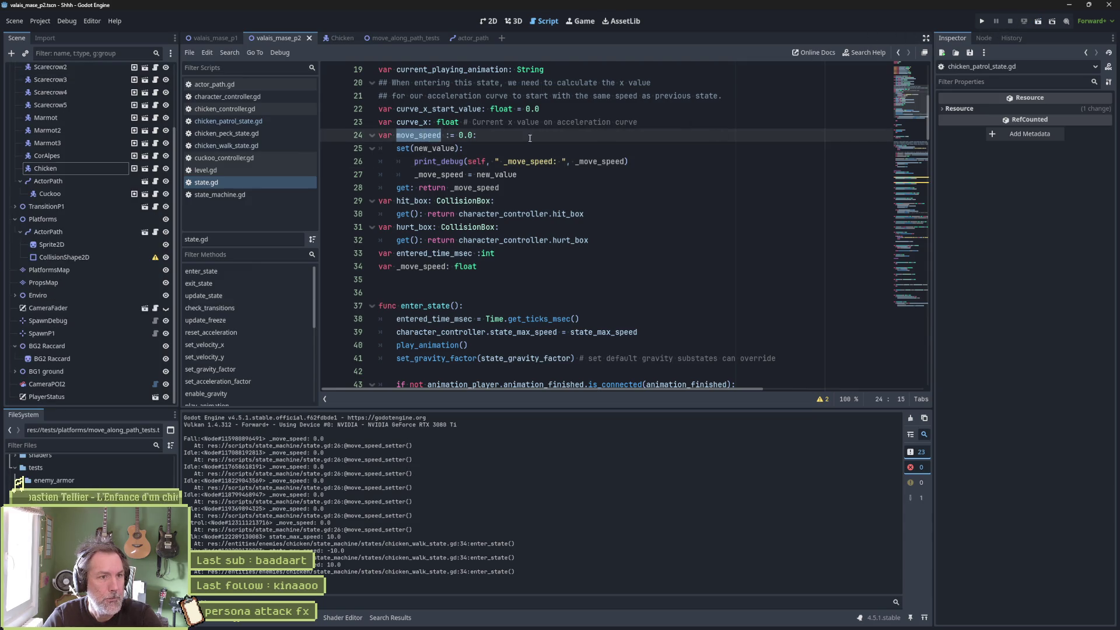
left_click(434, 138)
double_click(433, 137)
key("ctrl+shift+f")
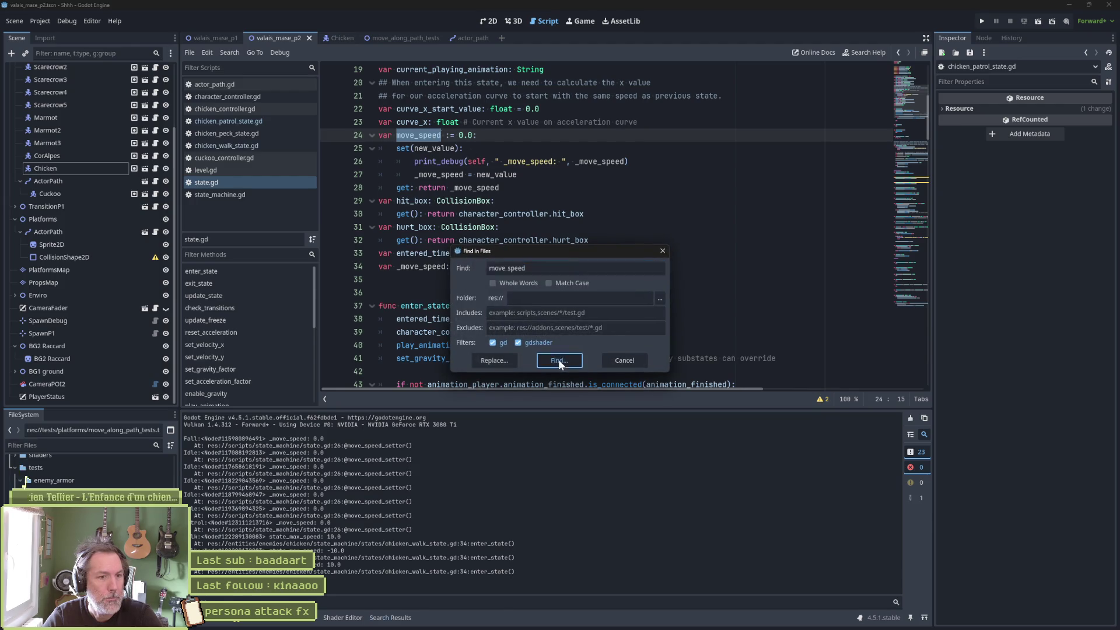
left_click(563, 358)
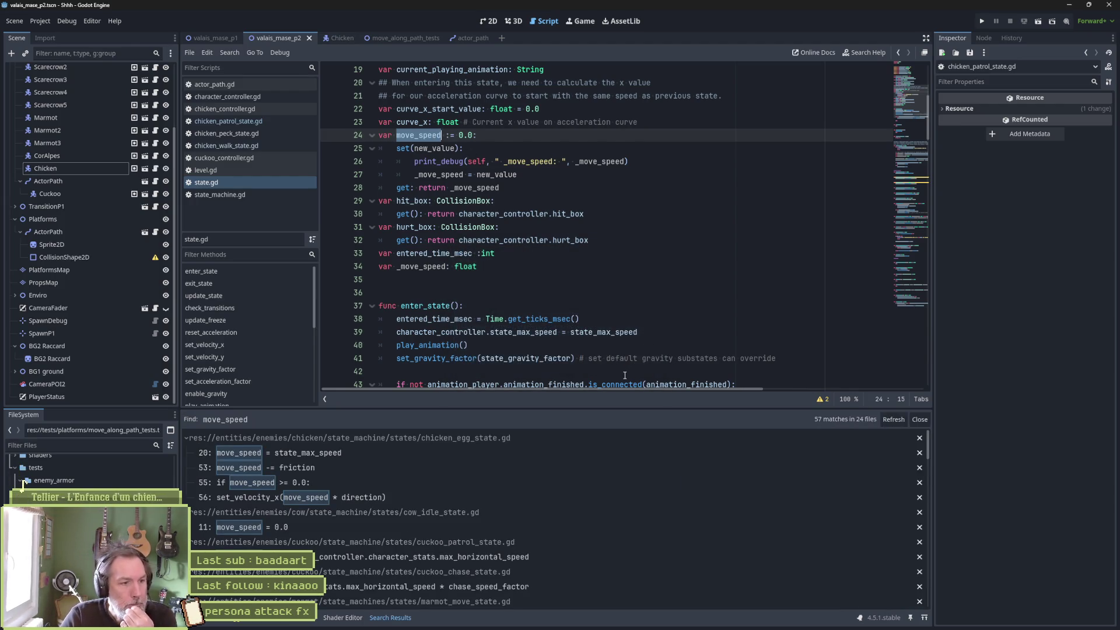
mouse_move(637, 334)
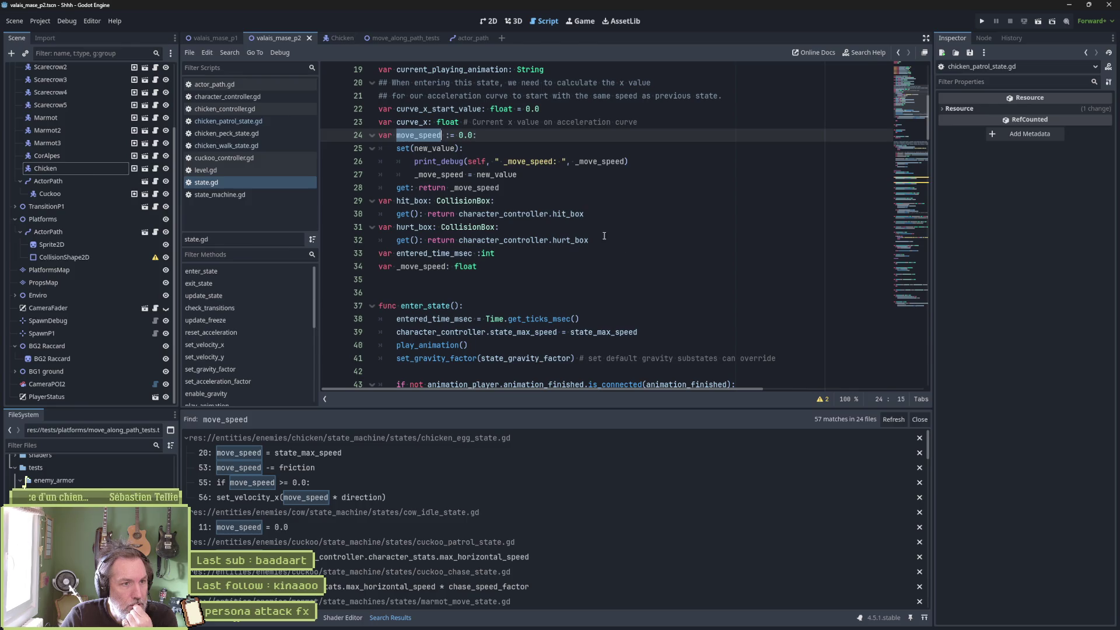
Comment out the move_speed property block (lines 24–28) and the _move_speed declaration in state.gd
left_click_drag(464, 135, 467, 186)
key("ctrl+k")
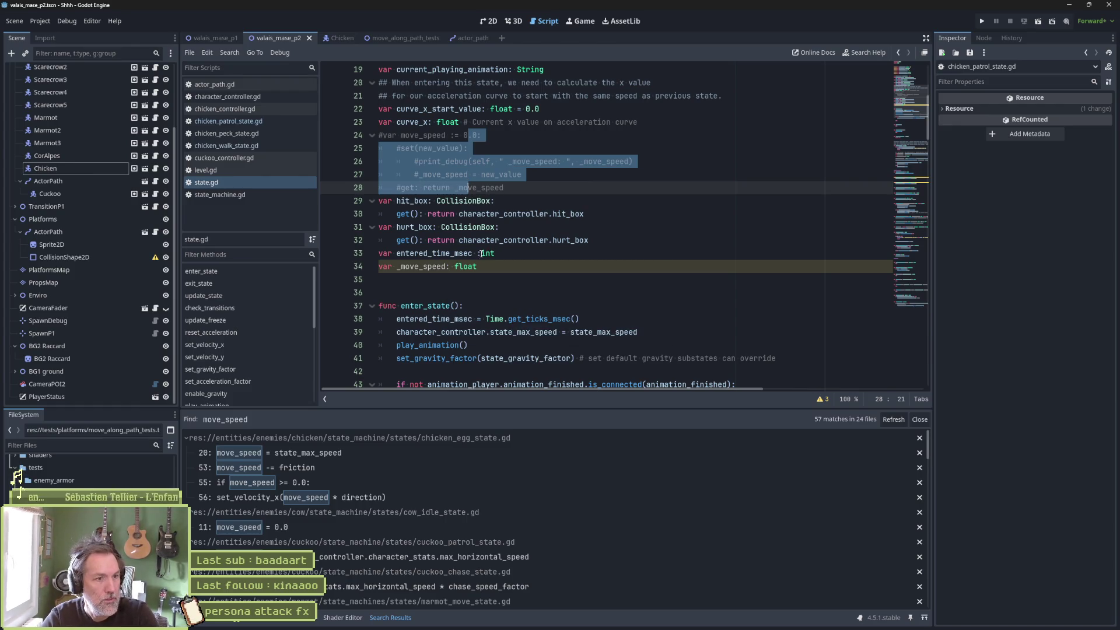
left_click(380, 266, "shift")
left_click(380, 266)
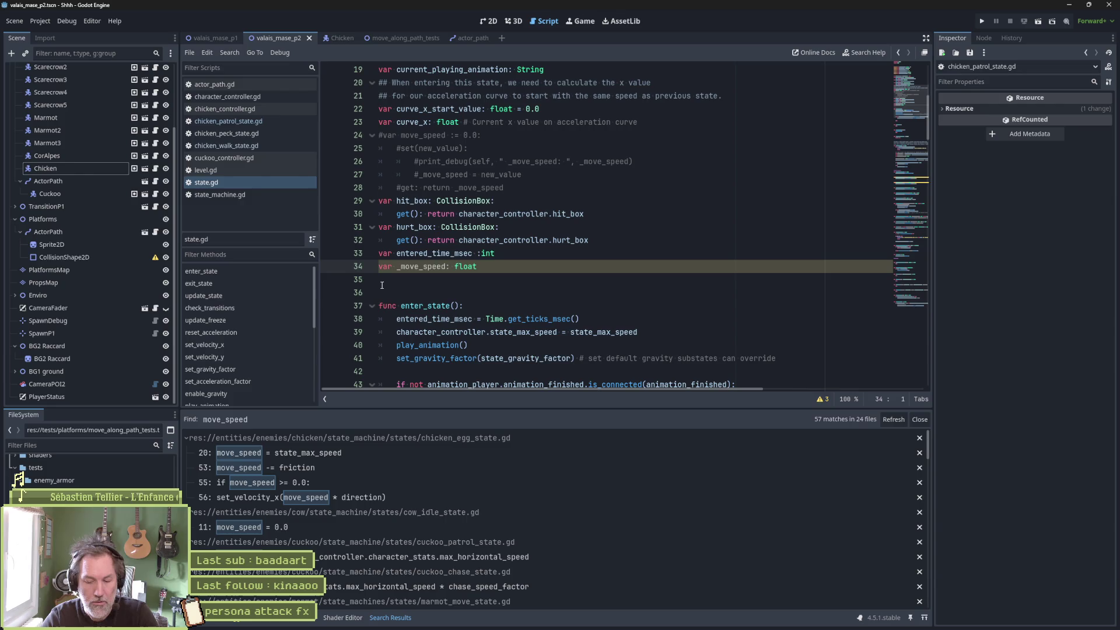
key("ctrl+k")
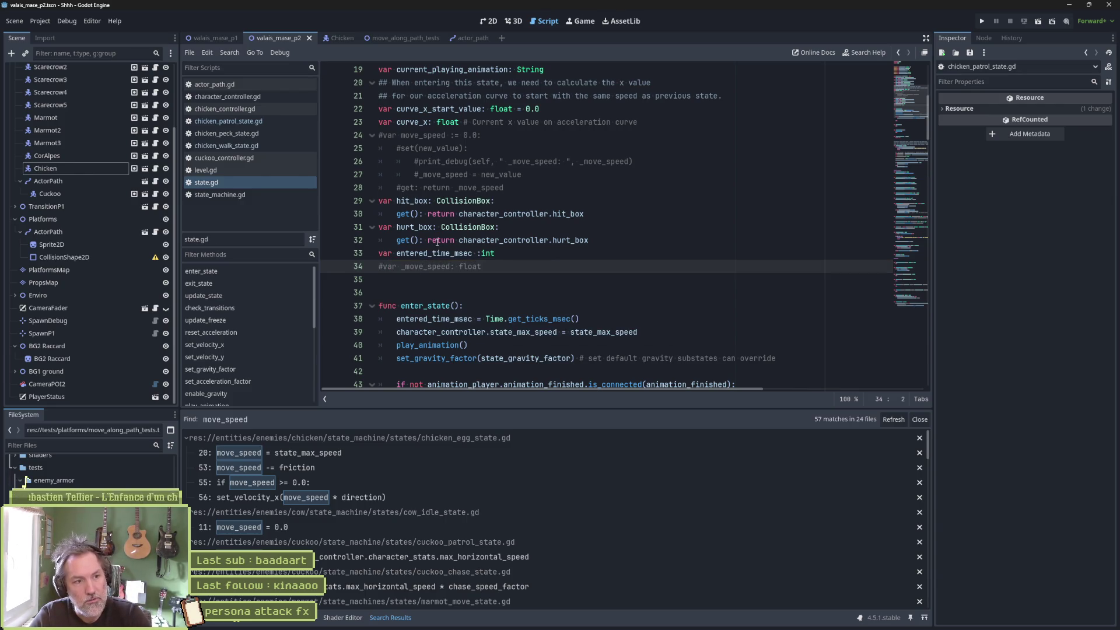
left_click(233, 344)
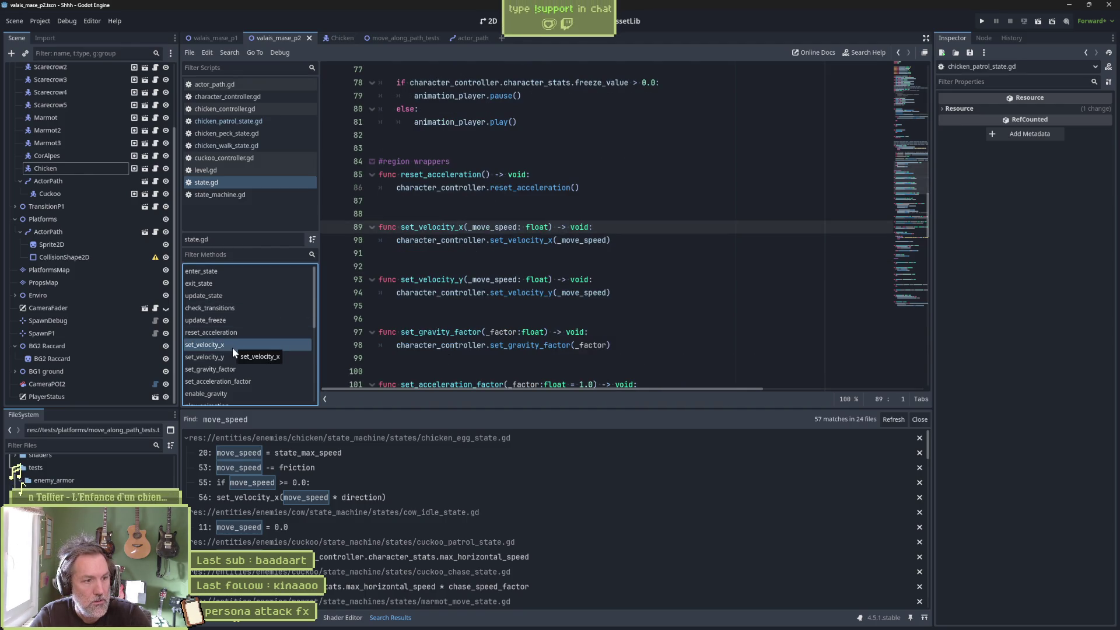
Comment out move_speed = state_max_speed on line 20 of chicken_egg_state.gd and view the line-53 error
left_click(271, 455)
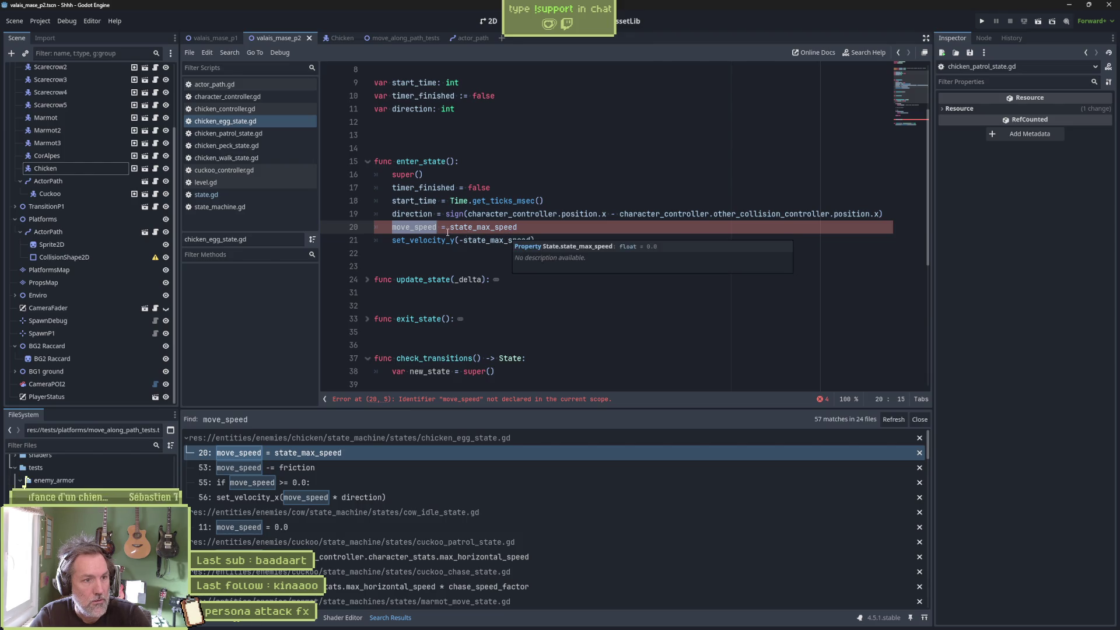
key("Left")
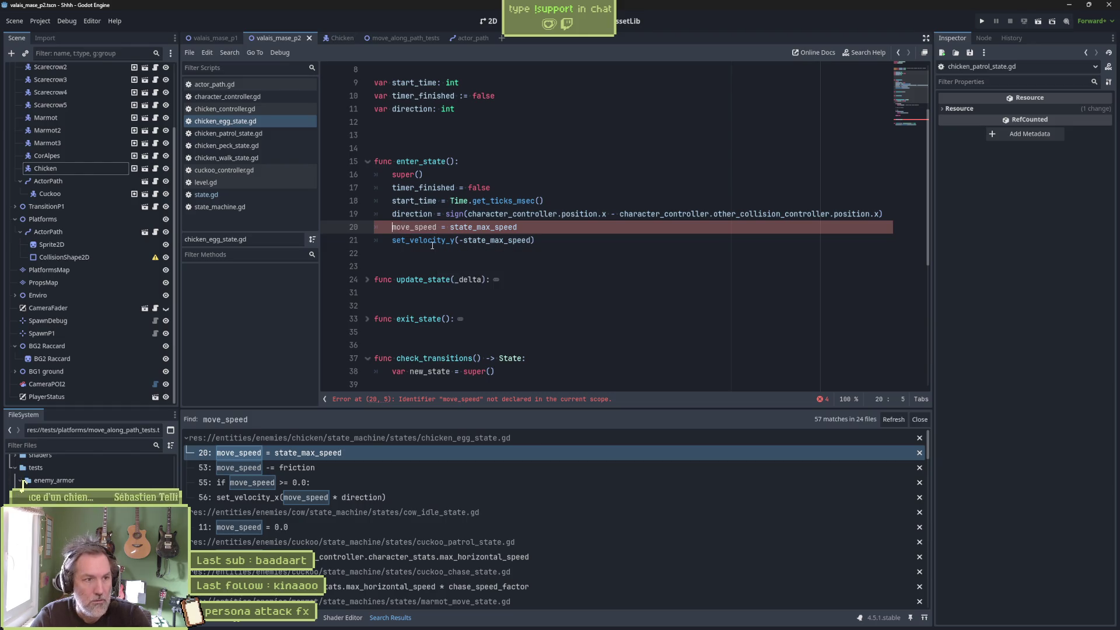
type("#")
left_click(456, 400)
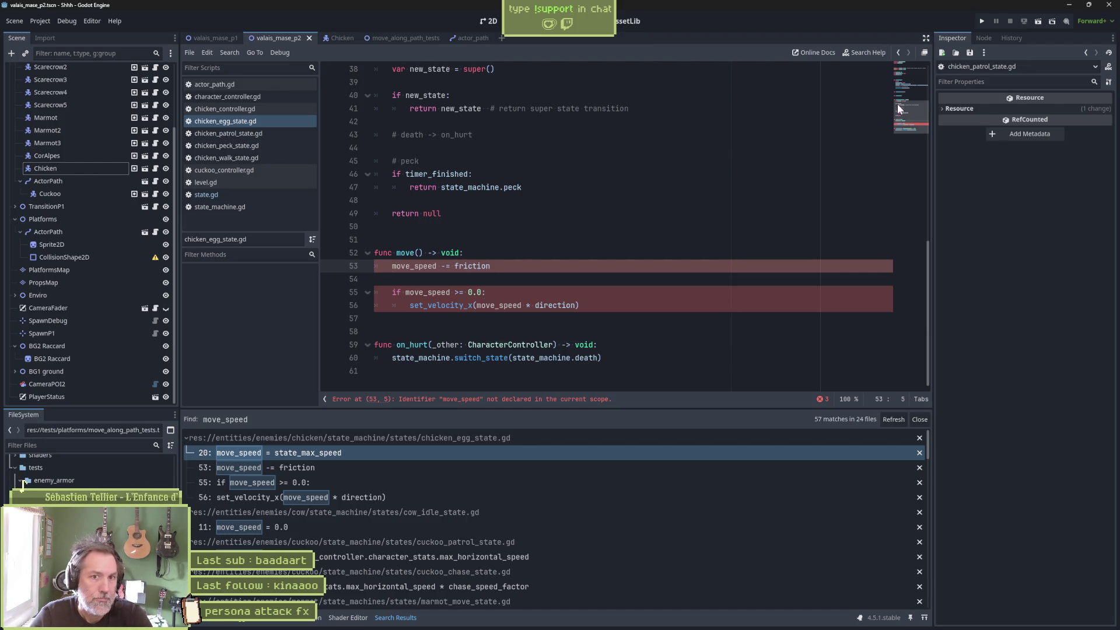
mouse_move(897, 103)
left_mouse_down()
mouse_move(923, 62)
mouse_move(905, 104)
left_mouse_up()
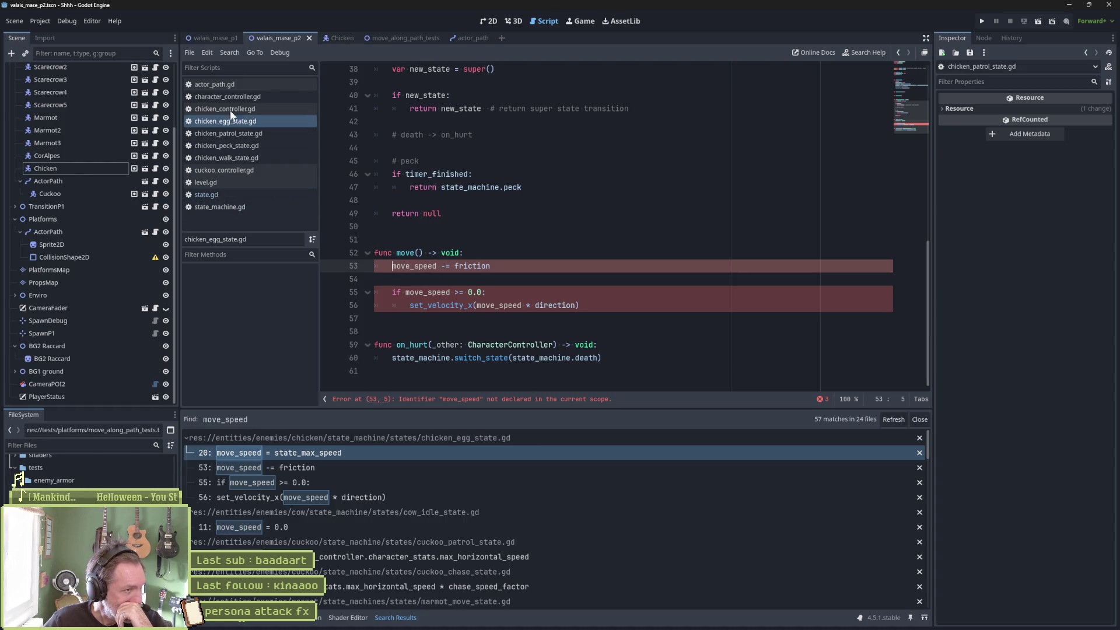
Inspect the move_speed and state_max_speed declarations on lines 56–57 of character_controller.gd
left_click(239, 97)
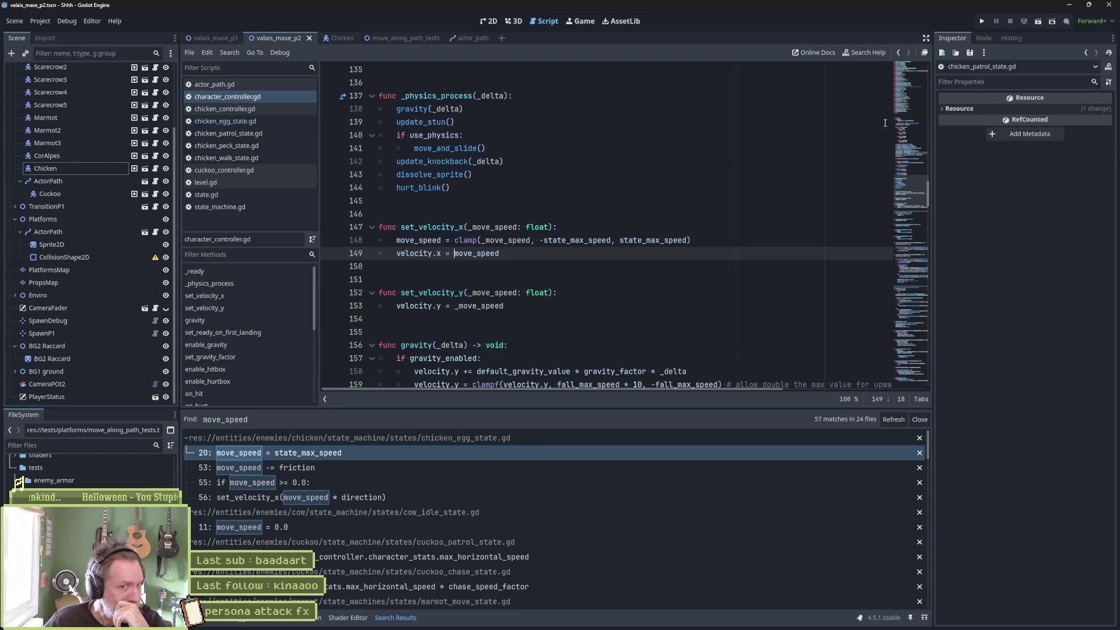
scroll(794, 139, "up", 20)
scroll(465, 306, "up", 5)
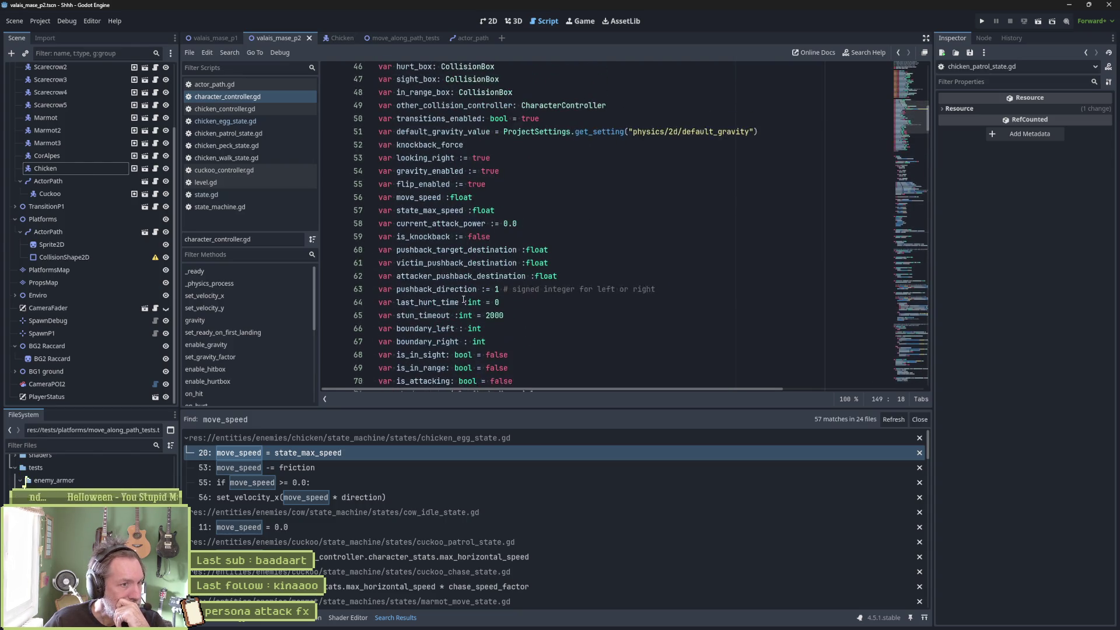
double_click(421, 201)
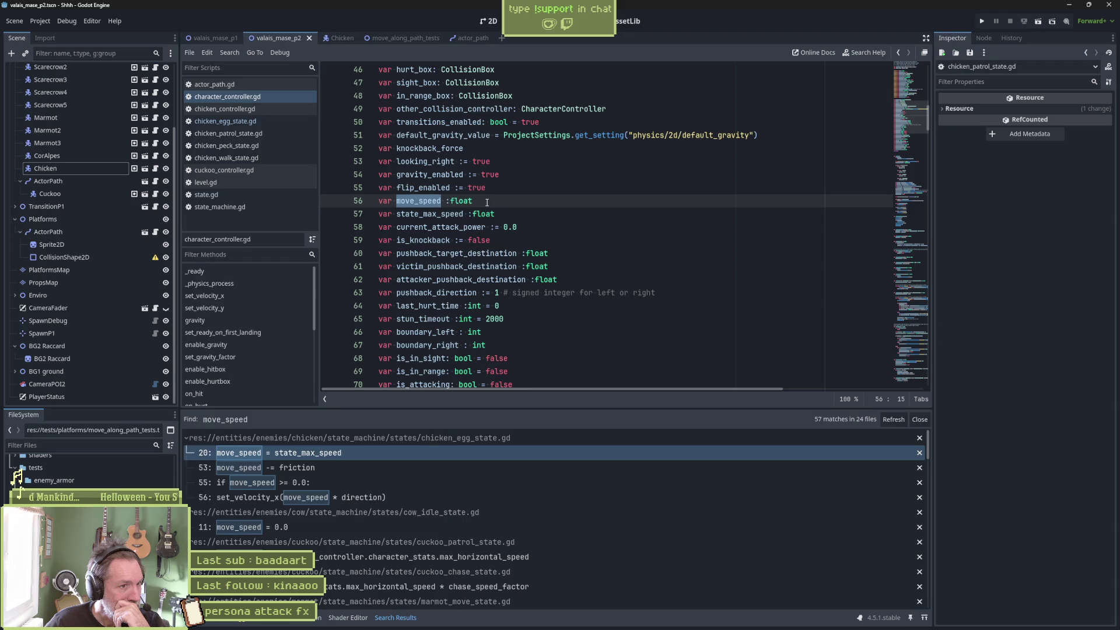
double_click(461, 214)
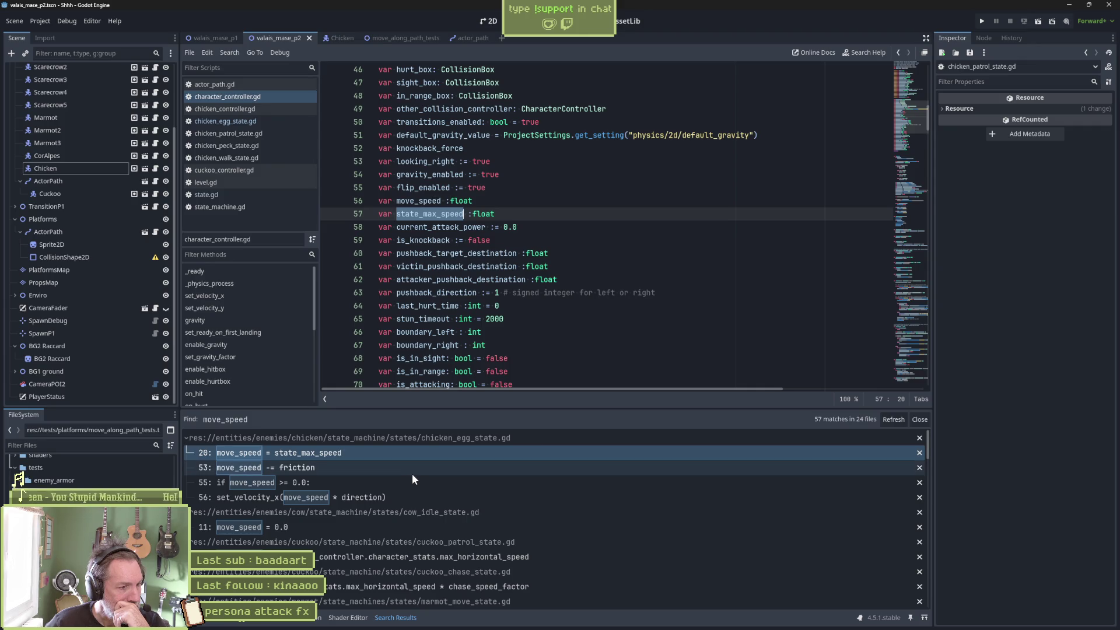
Open the move_speed match in marmot_move_state.gd, then return to the top of state.gd
scroll(446, 497, "down", 3)
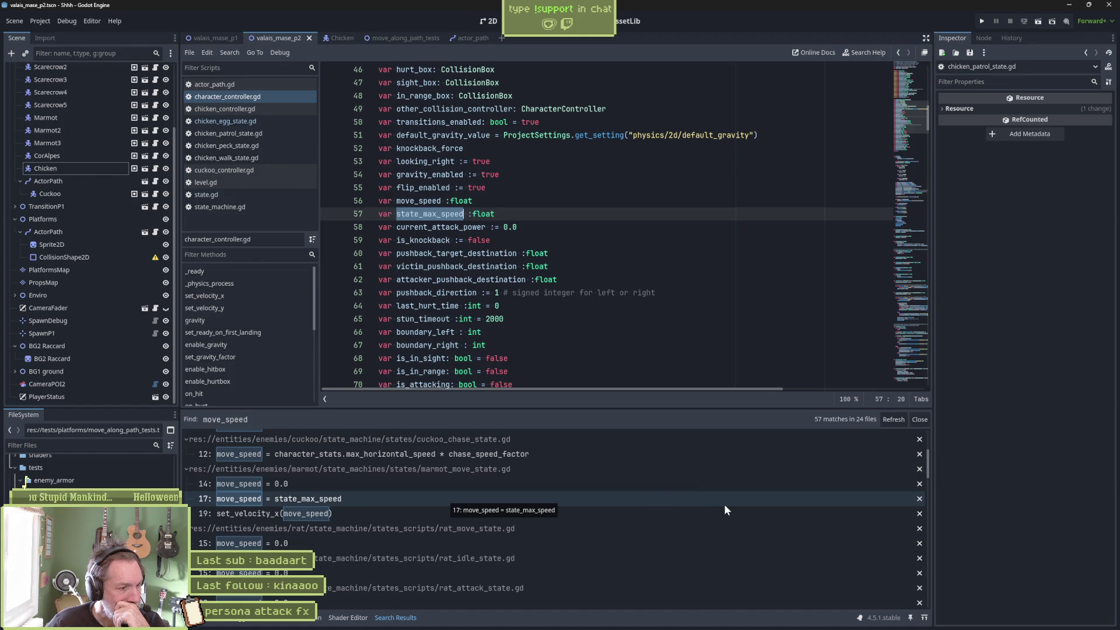
left_click(397, 497)
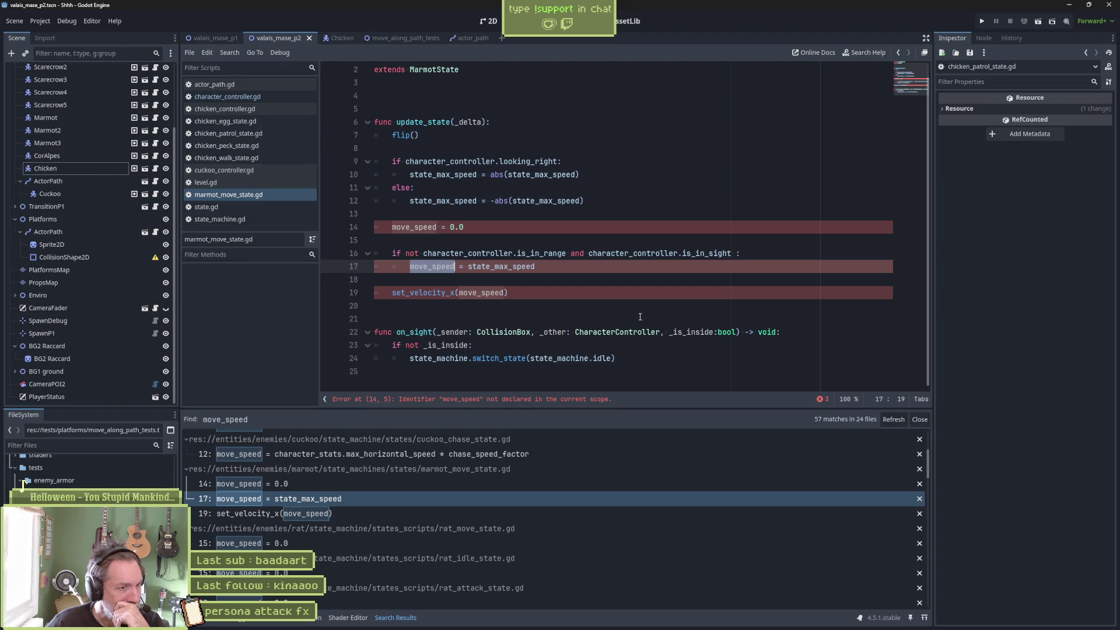
left_click(220, 210)
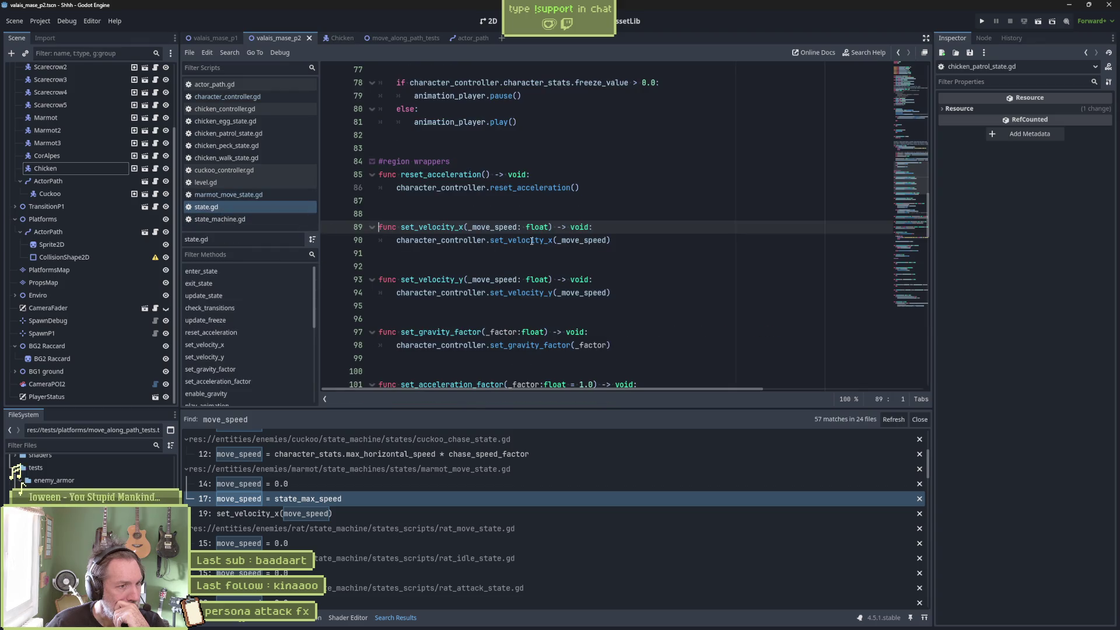
scroll(745, 250, "up", 6)
Uncomment the move_speed setter/getter (lines 24–28) and _move_speed (line 34), save, and run
left_click(919, 95)
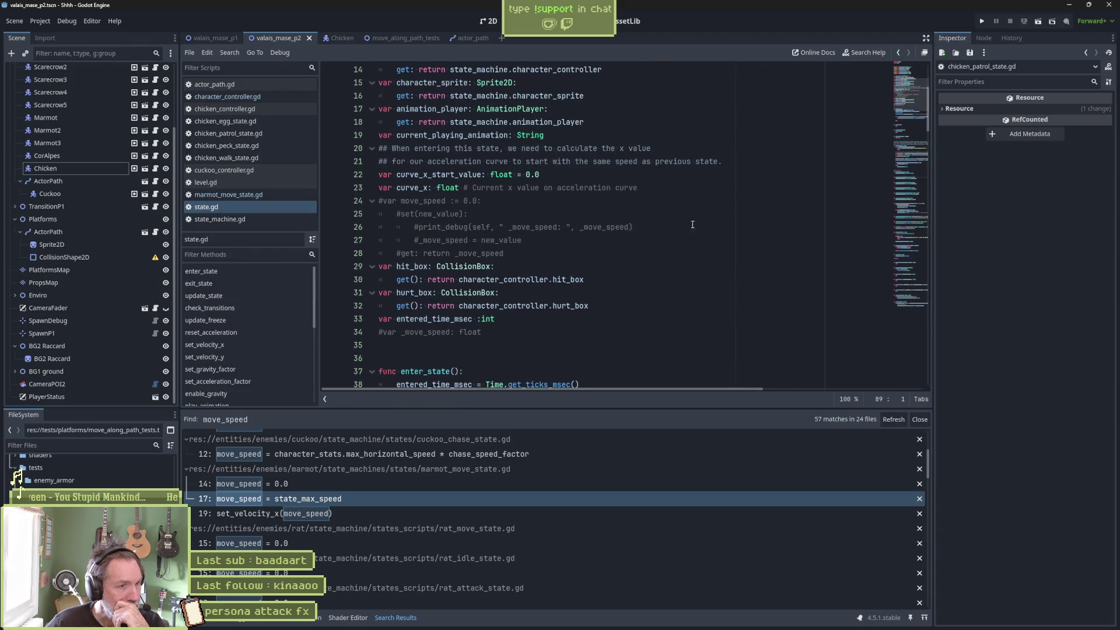
left_click_drag(481, 202, 483, 256)
key("ctrl+k")
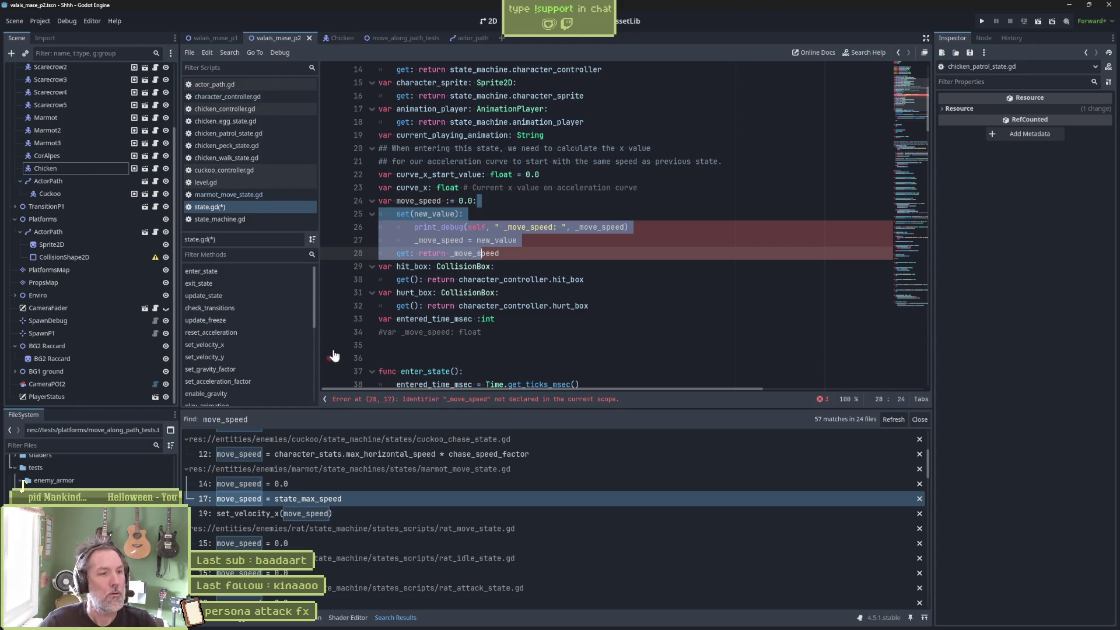
left_click(380, 332)
key("ctrl+k")
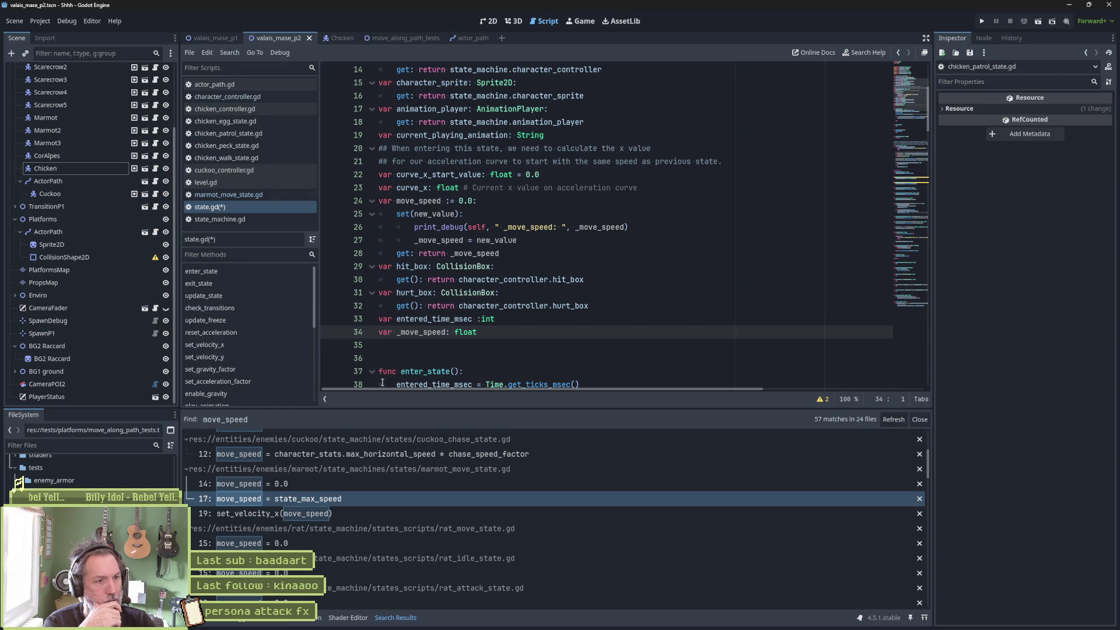
key("ctrl+s")
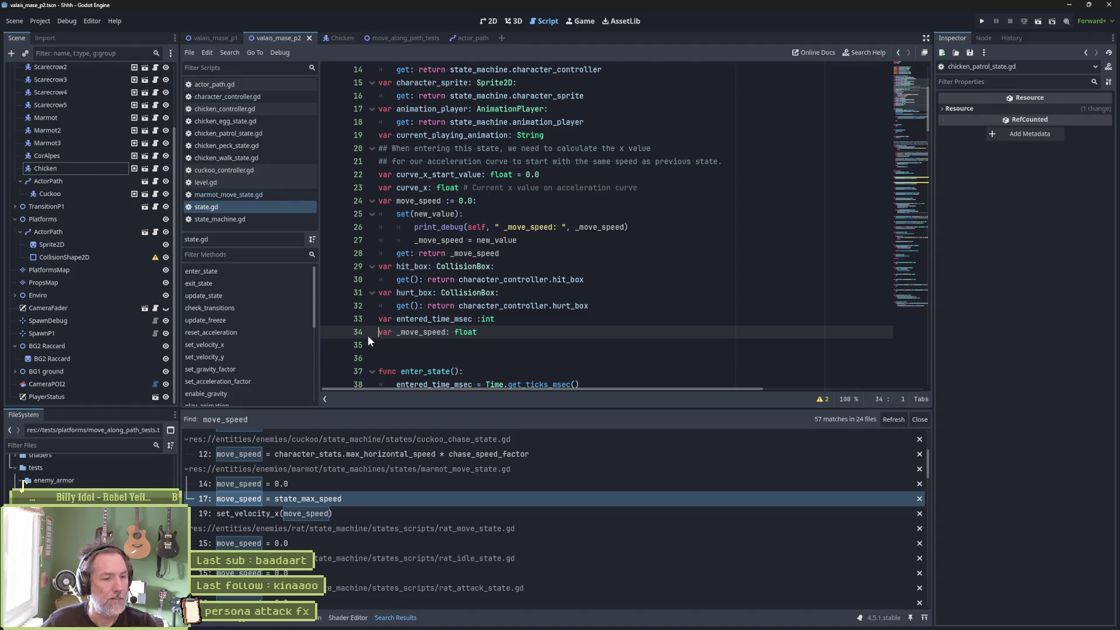
key("F6")
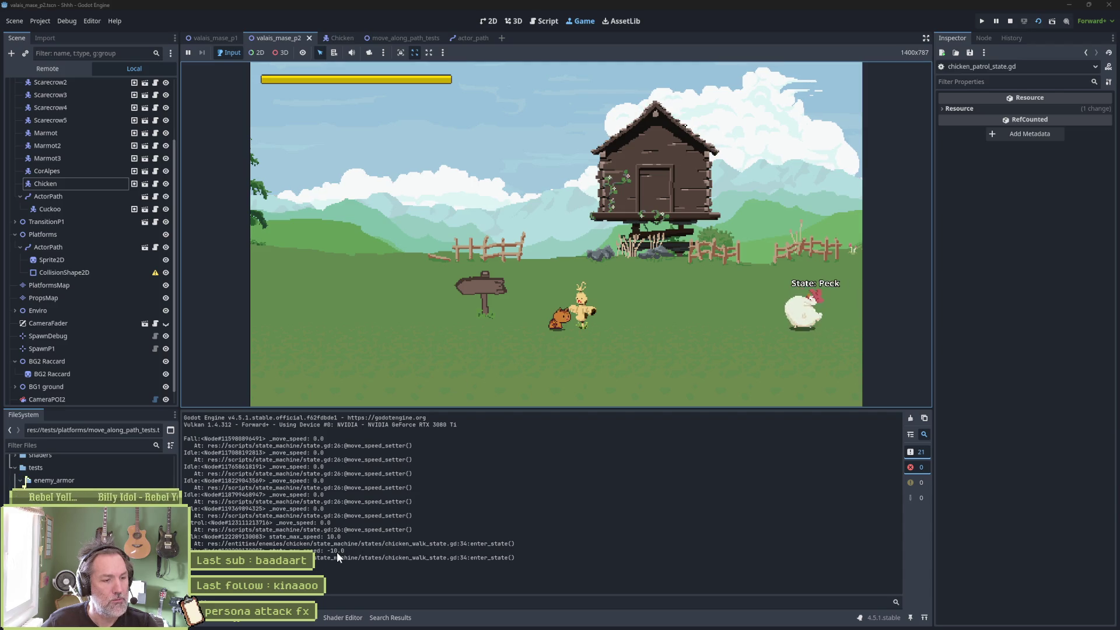
Stop the game once the log shows state_max_speed values 10.0 and -10.0
key("F8")
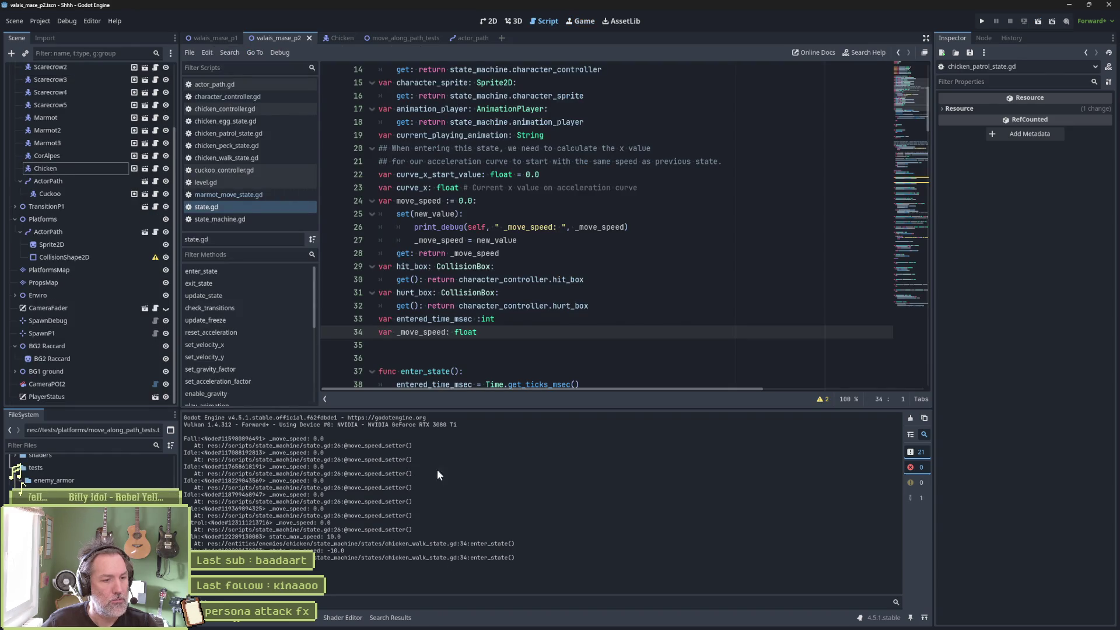
Open chicken_walk_state.gd and inspect the set_velocity_x(state_max_speed) call ending enter_state
left_click(266, 158)
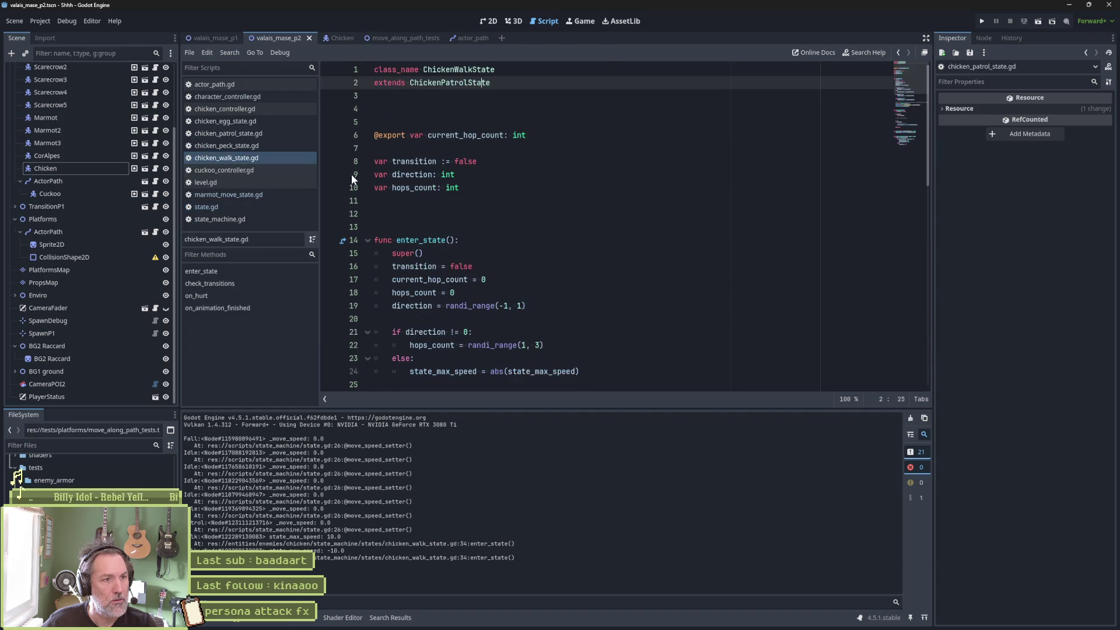
scroll(446, 305, "down", 6)
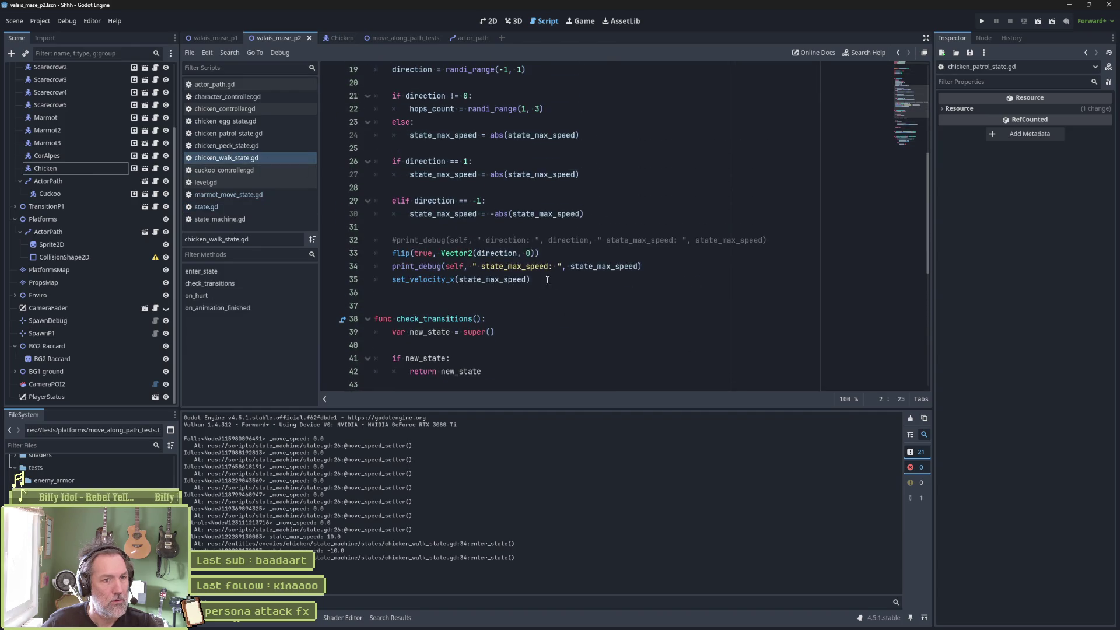
mouse_move(590, 268)
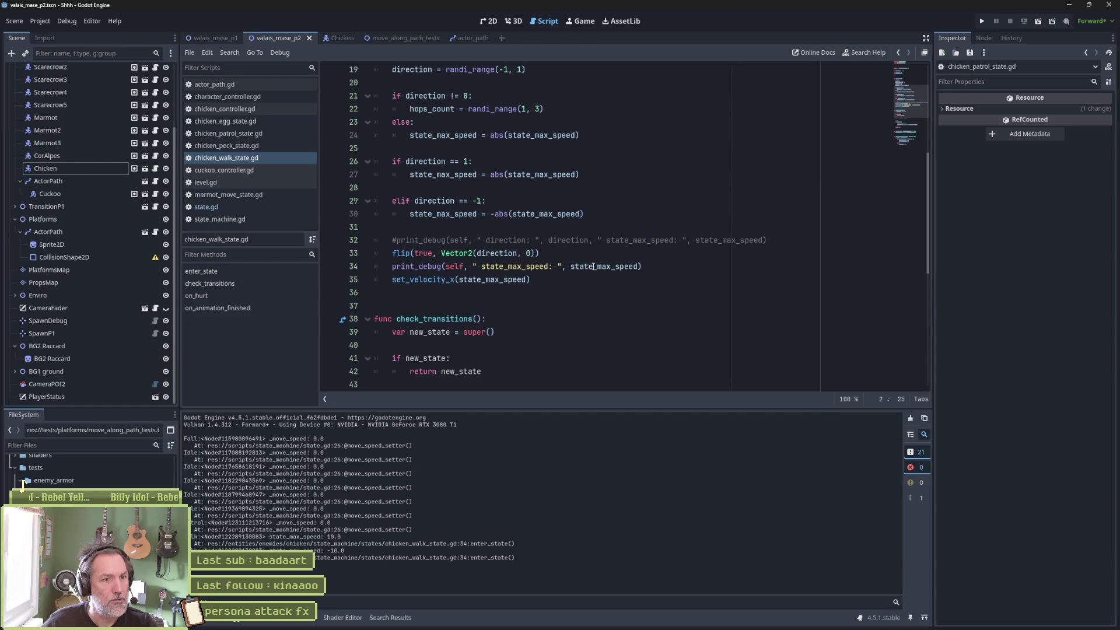
left_click(648, 267)
double_click(509, 283)
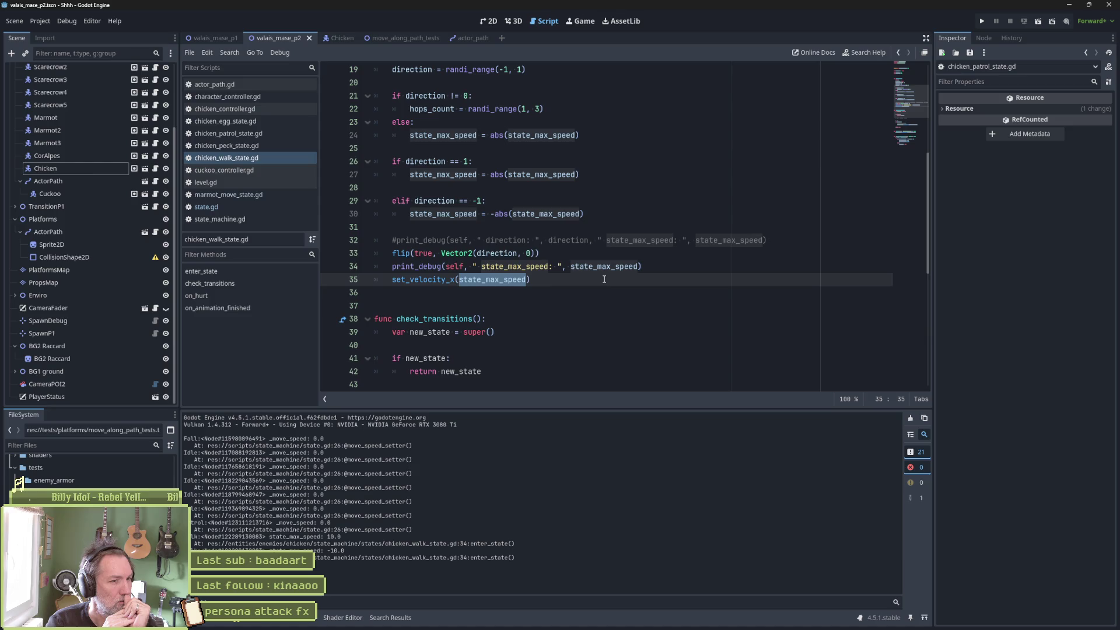
left_click(699, 266)
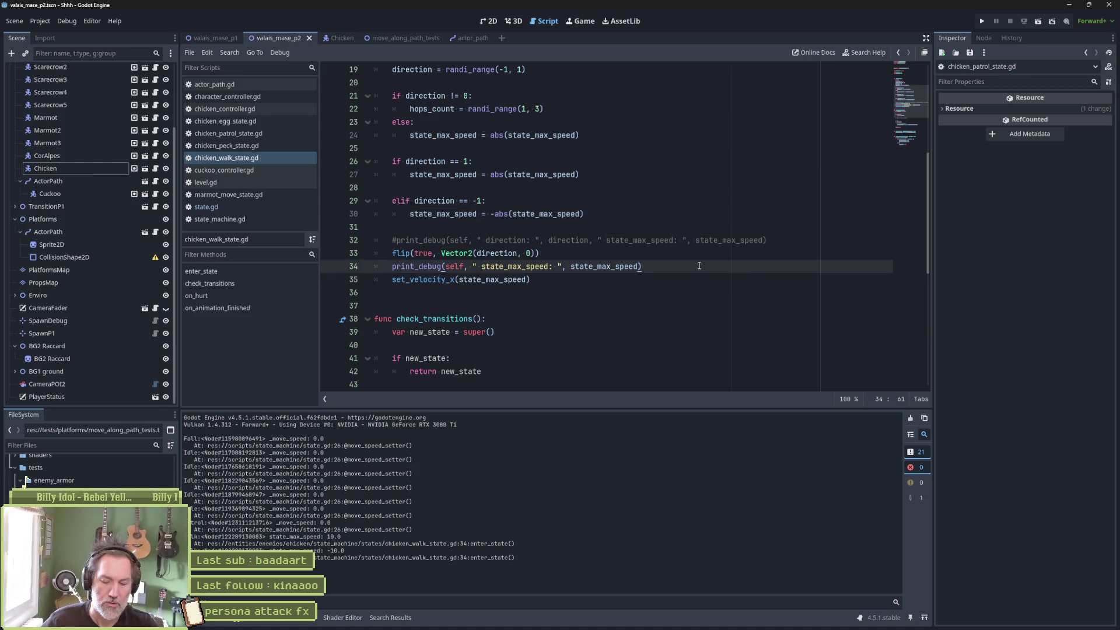
Add 'move_speed = state_max_speed' after line 34 in enter_state, then run the game
key("Return")
type("move")
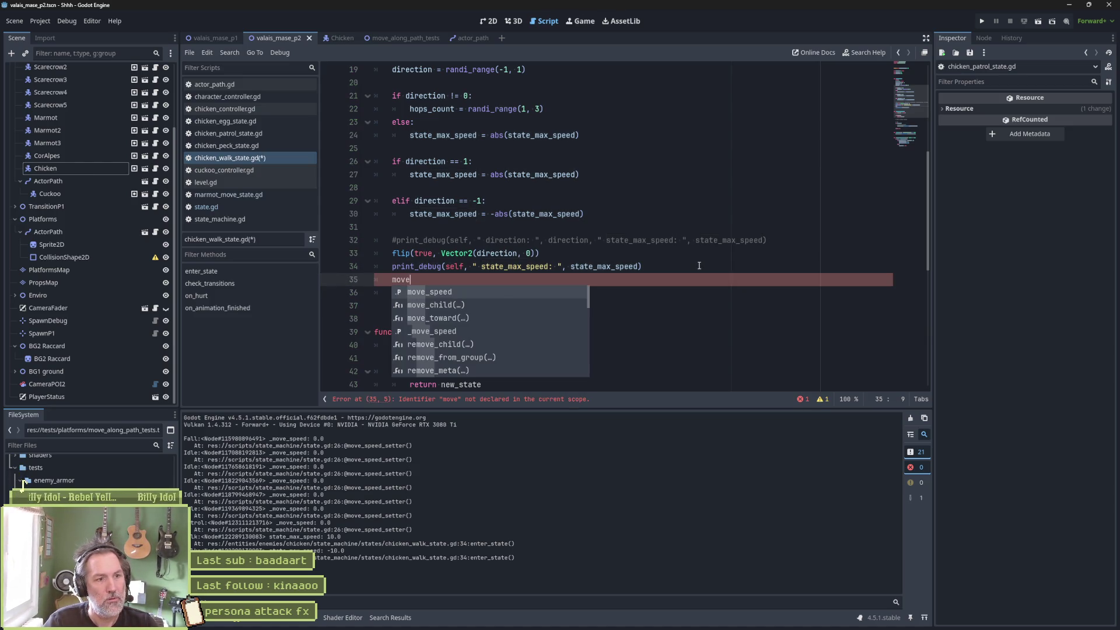
key("Return")
type("state")
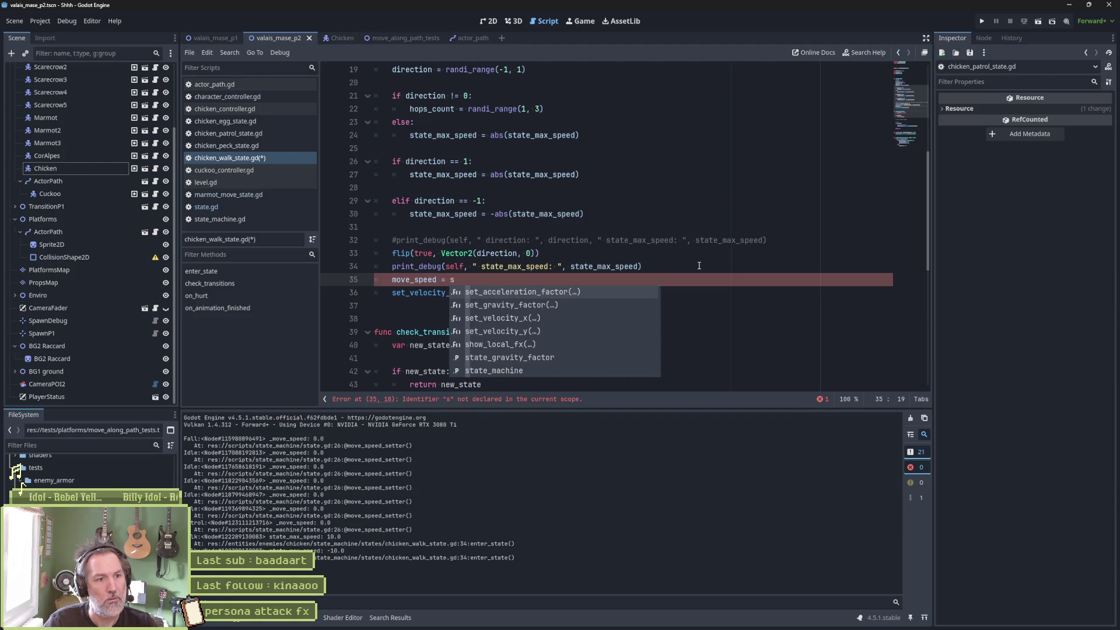
key("Down")
key("Return")
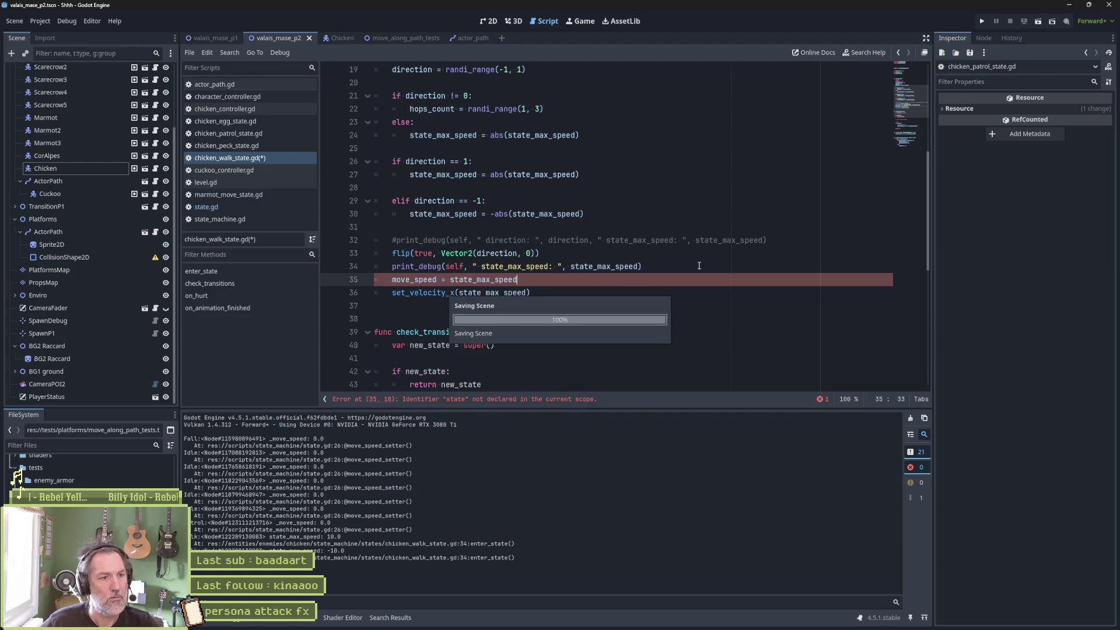
key("F5")
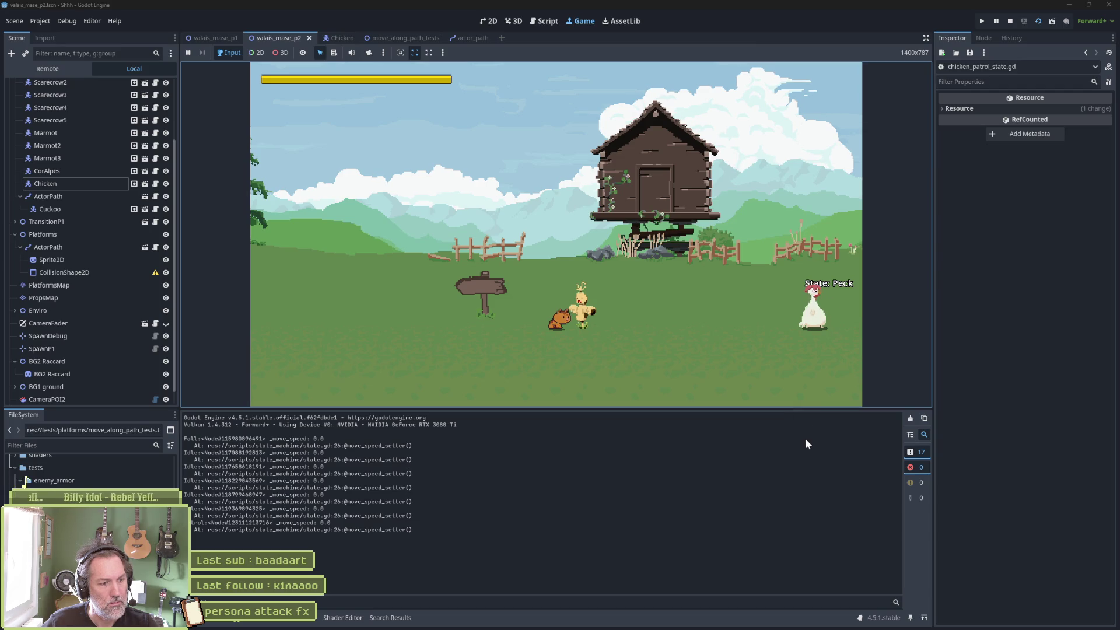
Clear the Output log, watch _move_speed follow 10.0 and -10.0, then stop the game
left_click(910, 419)
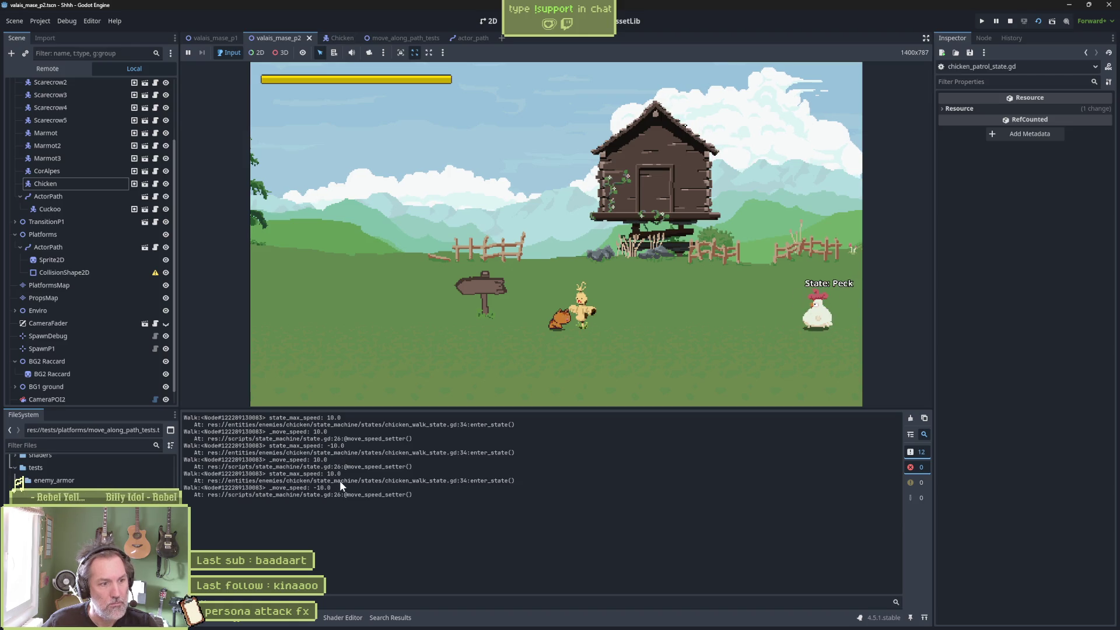
key("F8")
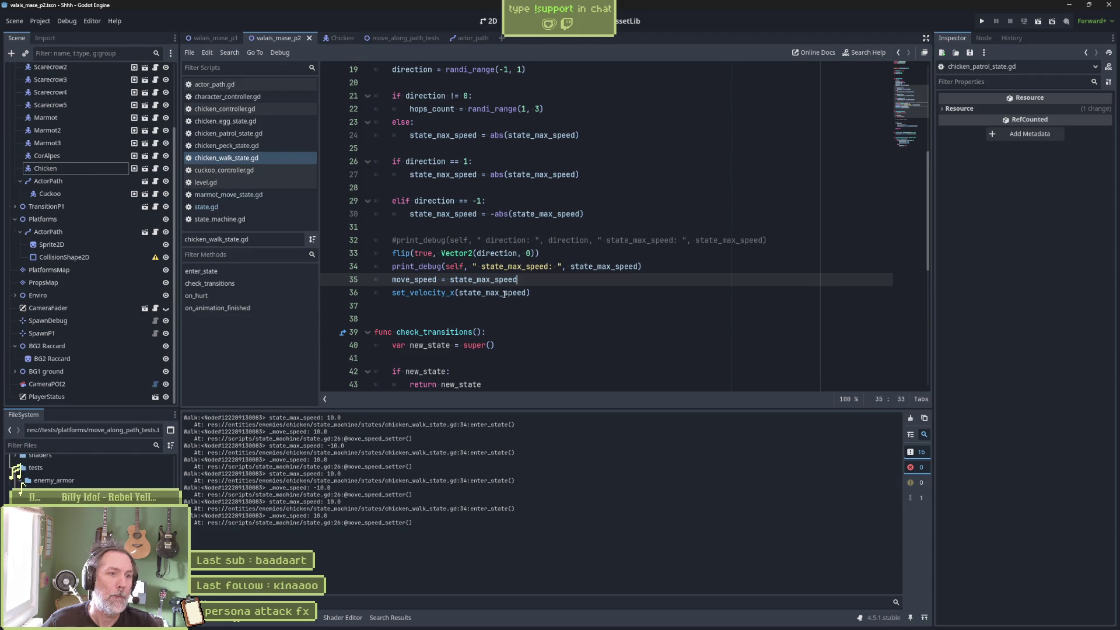
Delete the added move_speed line, jump to set_velocity_x's definition in state.gd, and show the debugger
mouse_move(447, 294)
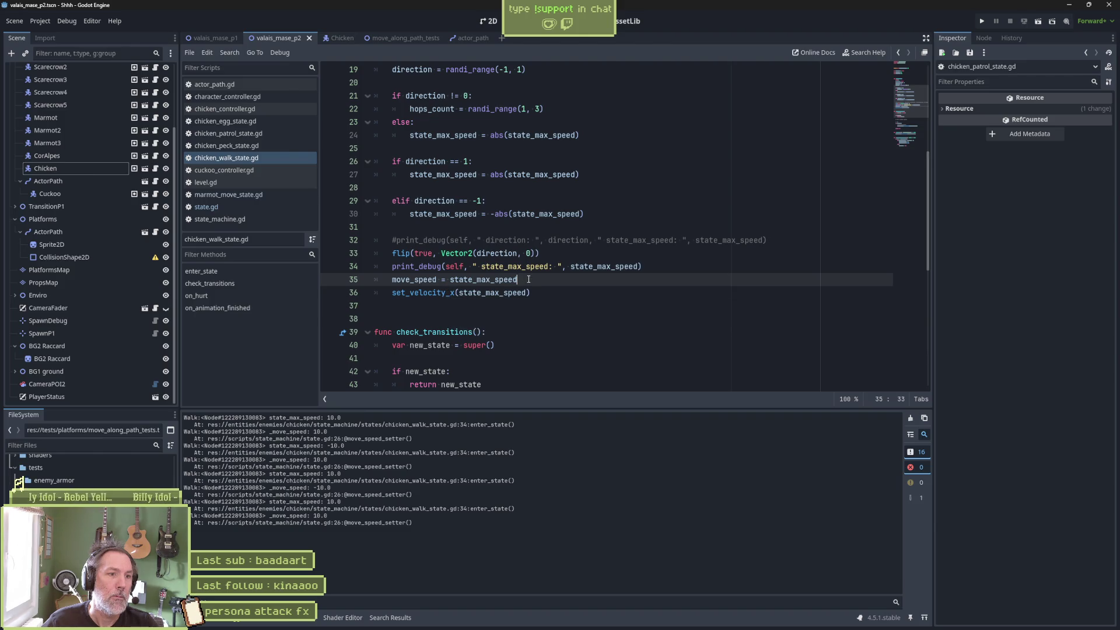
key("ctrl+shift+k")
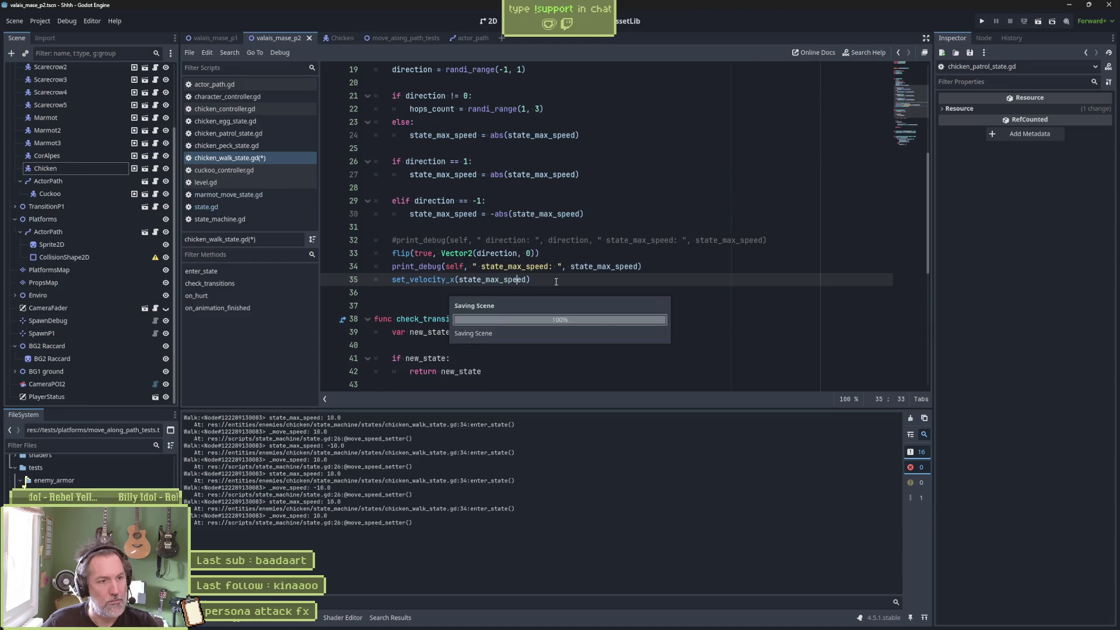
left_click(438, 280)
key("Right")
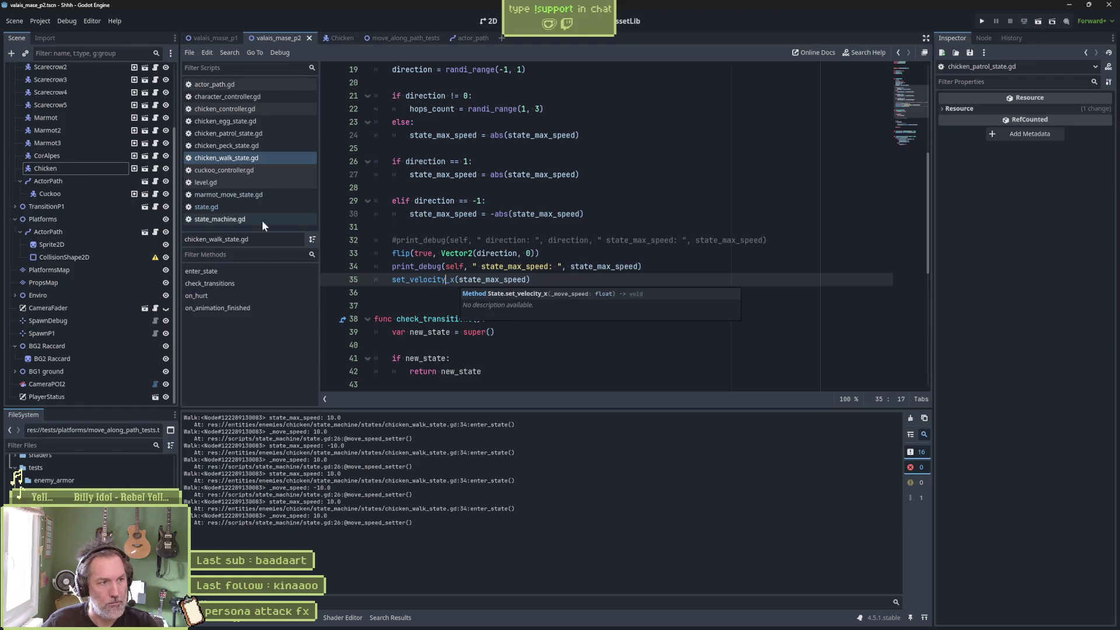
left_click(431, 280, "ctrl")
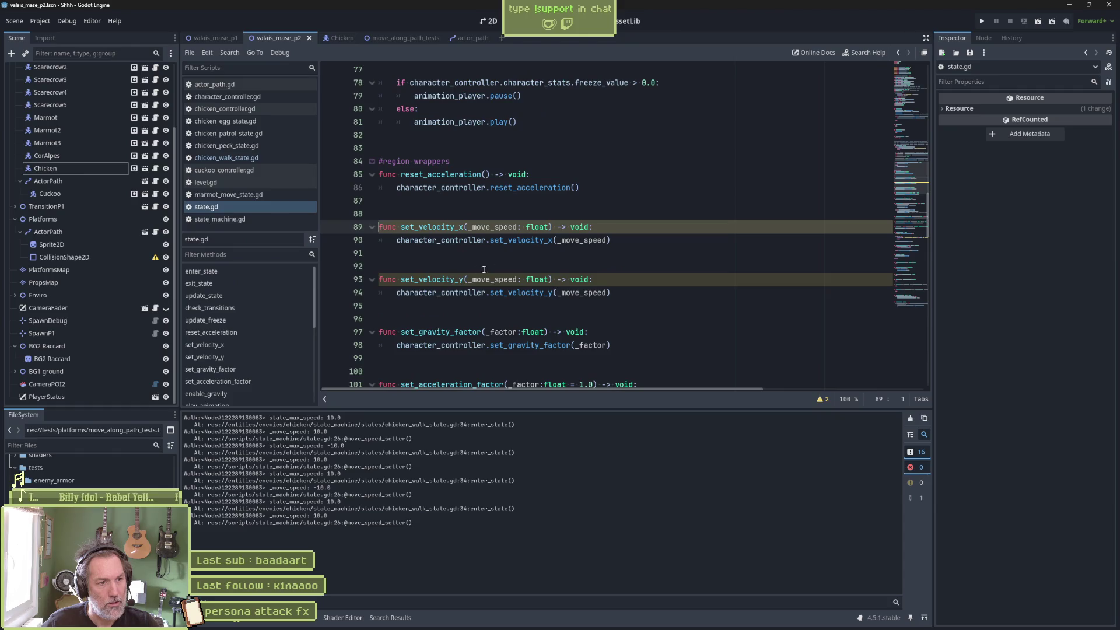
double_click(494, 227)
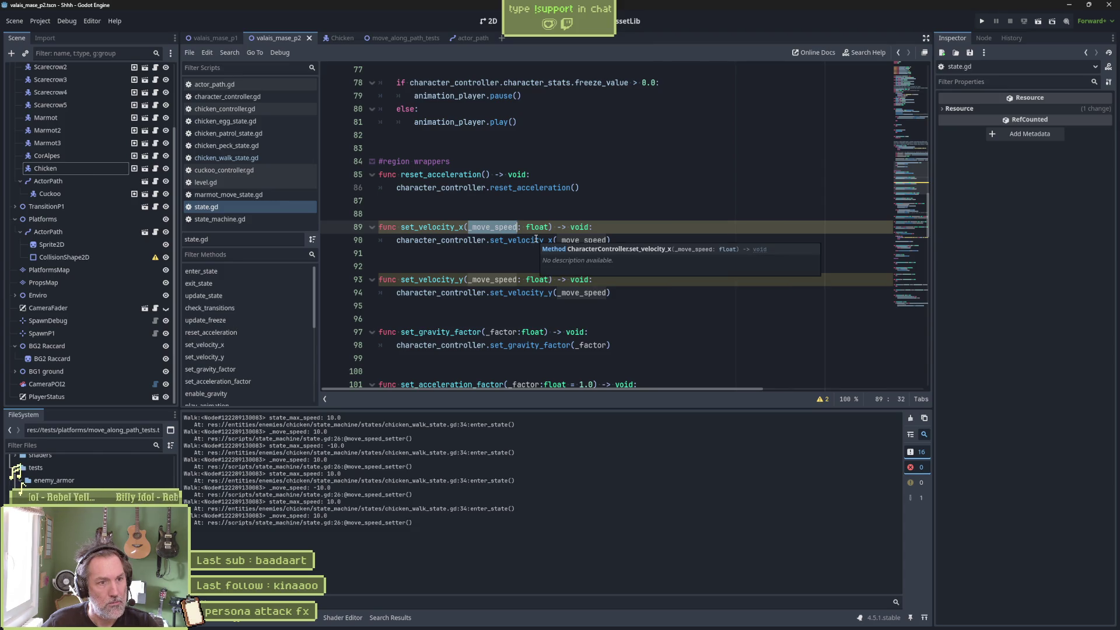
left_click(241, 623)
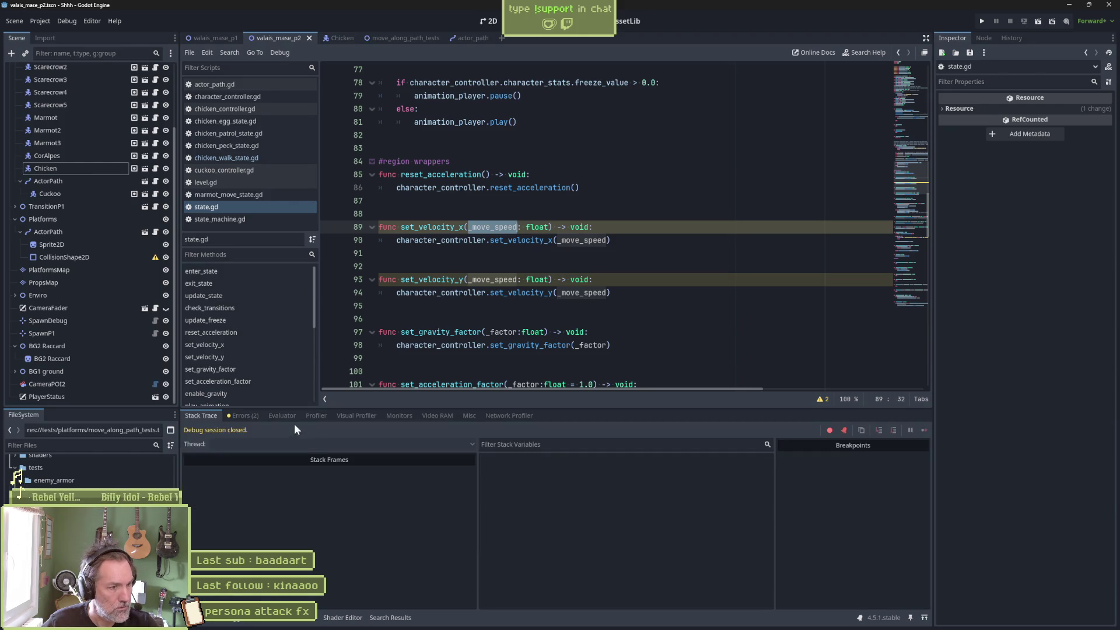
Review the two _move_speed shadowing warnings and go to 'var _move_speed: float' on line 34
left_click(242, 415)
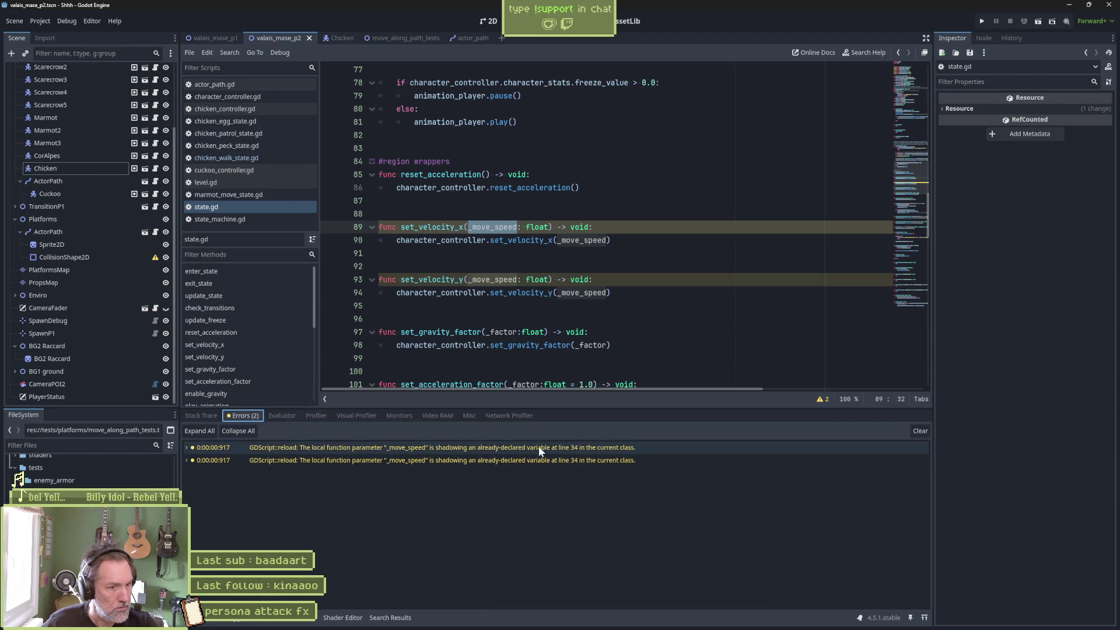
mouse_move(591, 447)
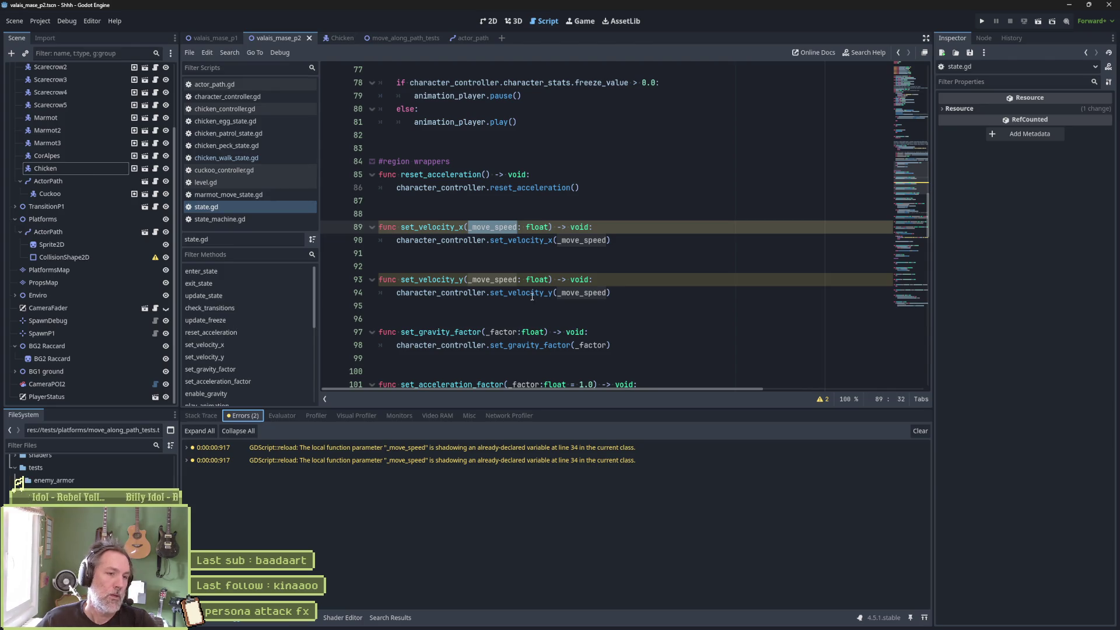
left_click(912, 98)
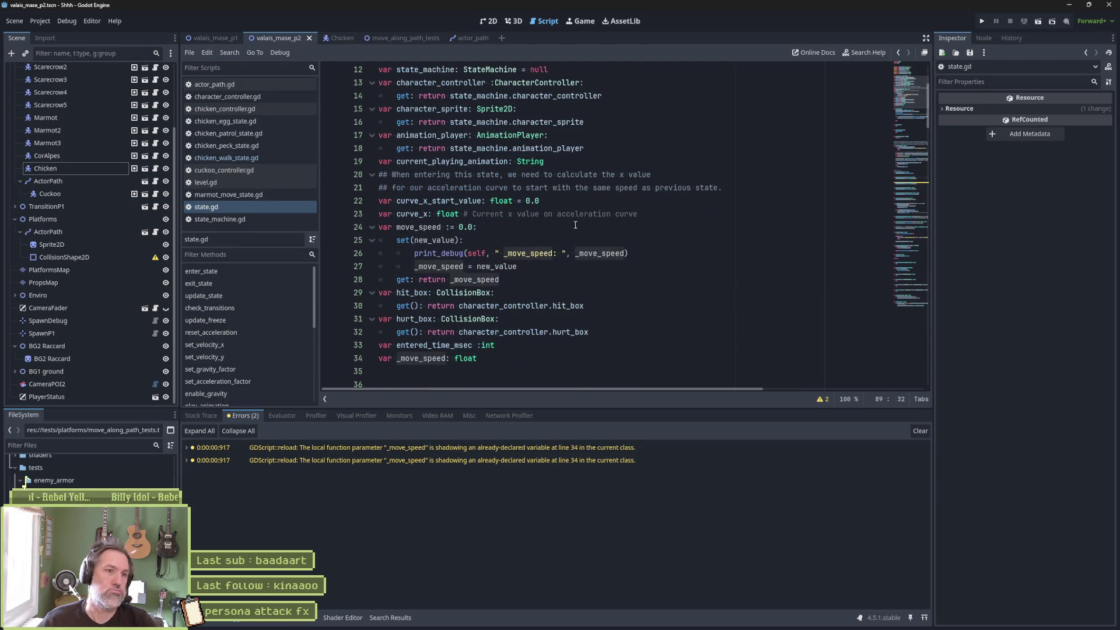
left_click(577, 358)
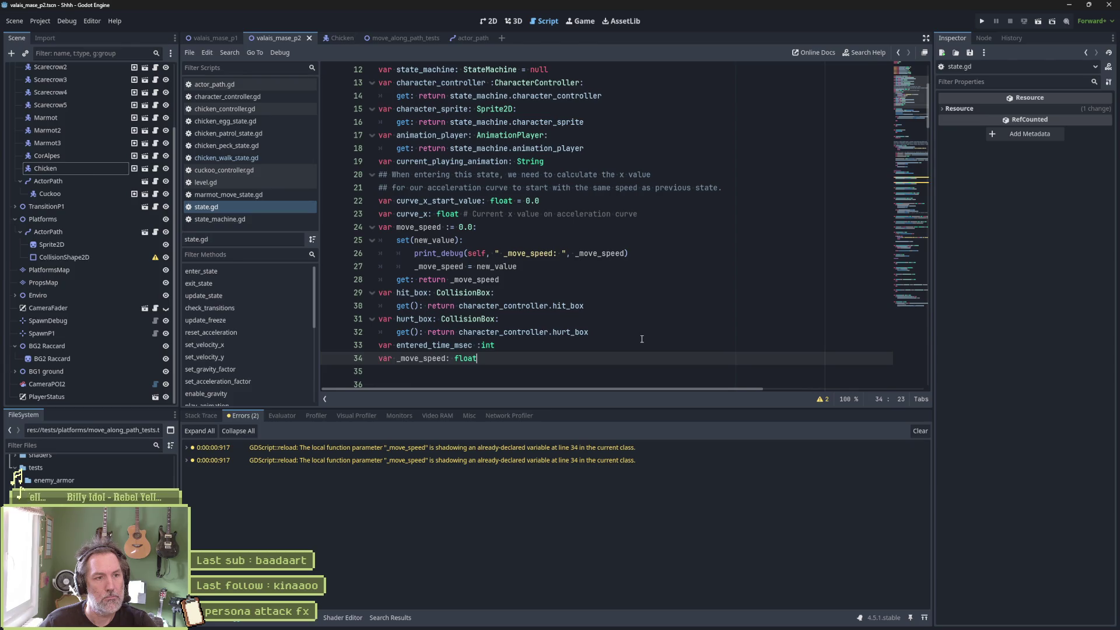
Open chicken_egg_state.gd from the line 20 move_speed match and inspect state_max_speed and direction
left_click(390, 617)
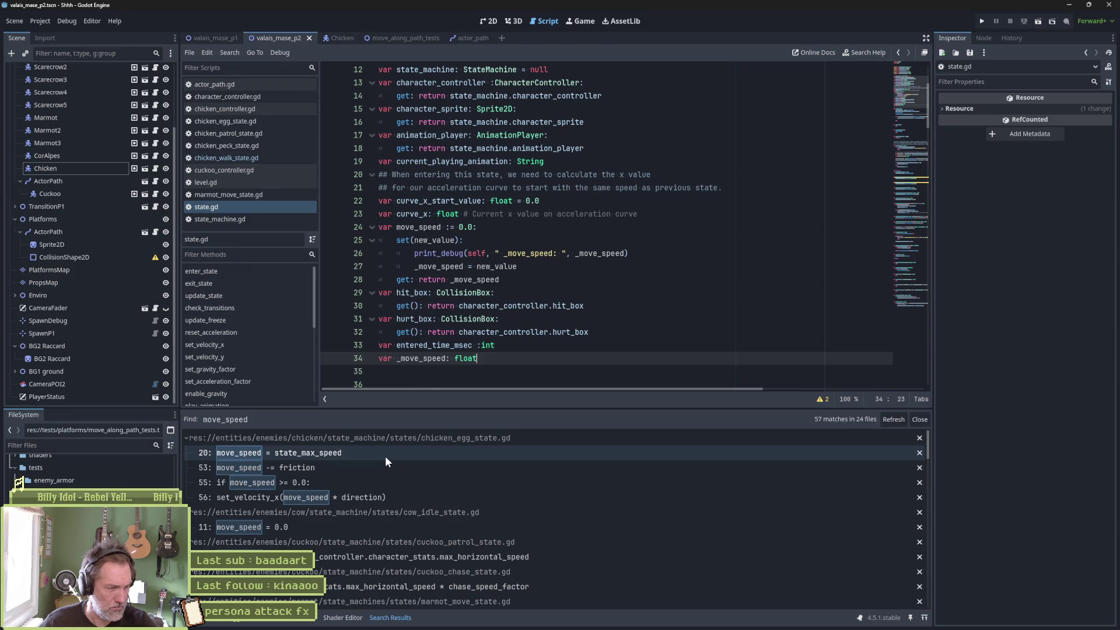
left_click(447, 450)
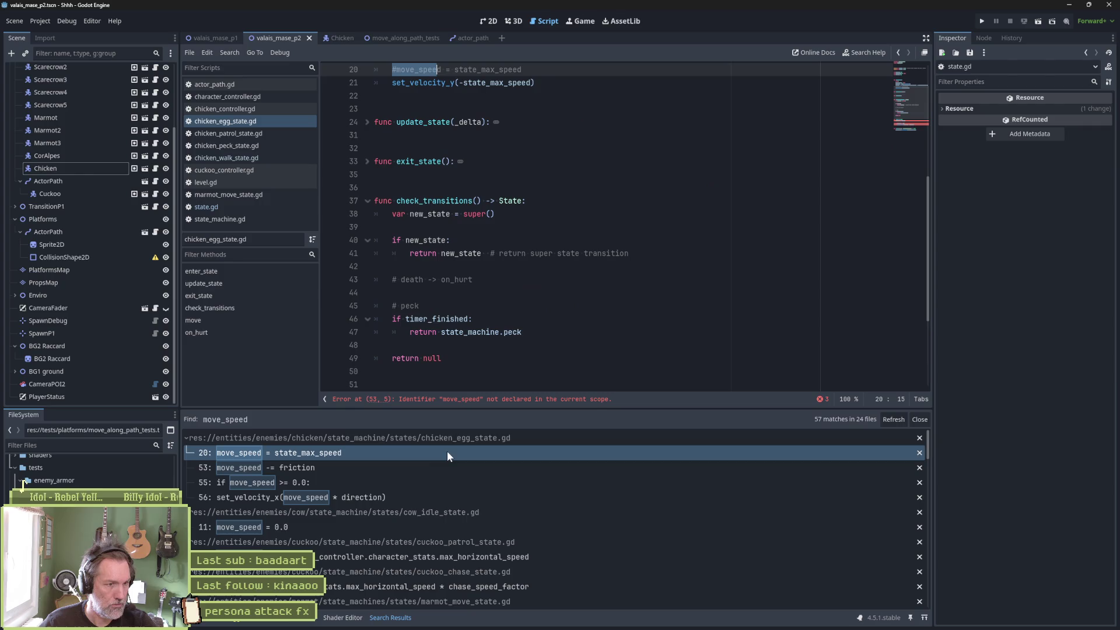
scroll(596, 311, "up", 5)
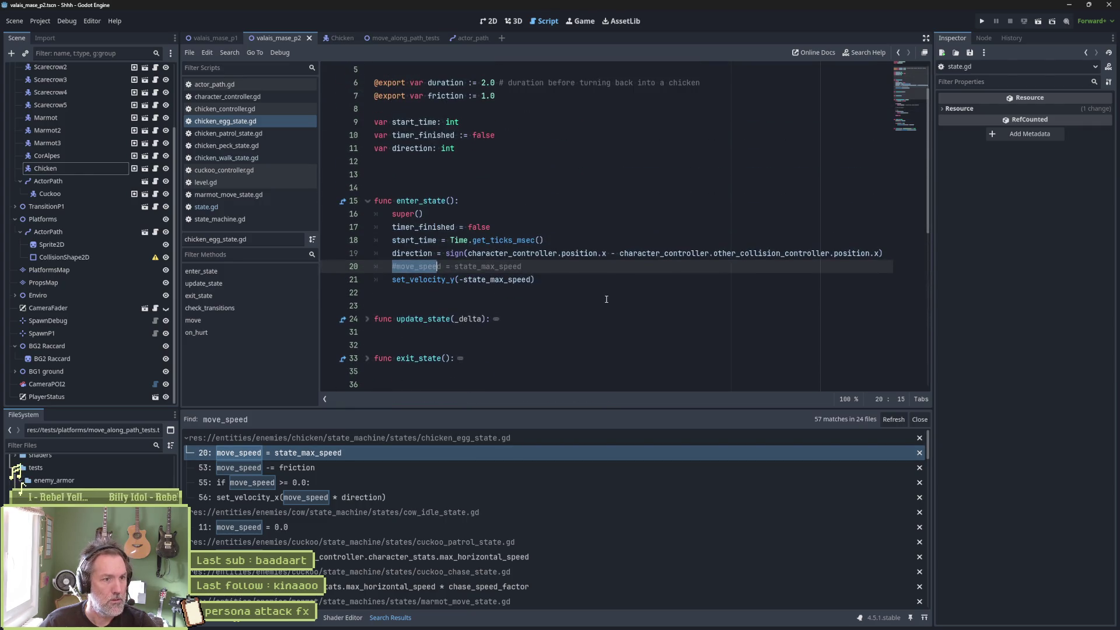
left_click(542, 279)
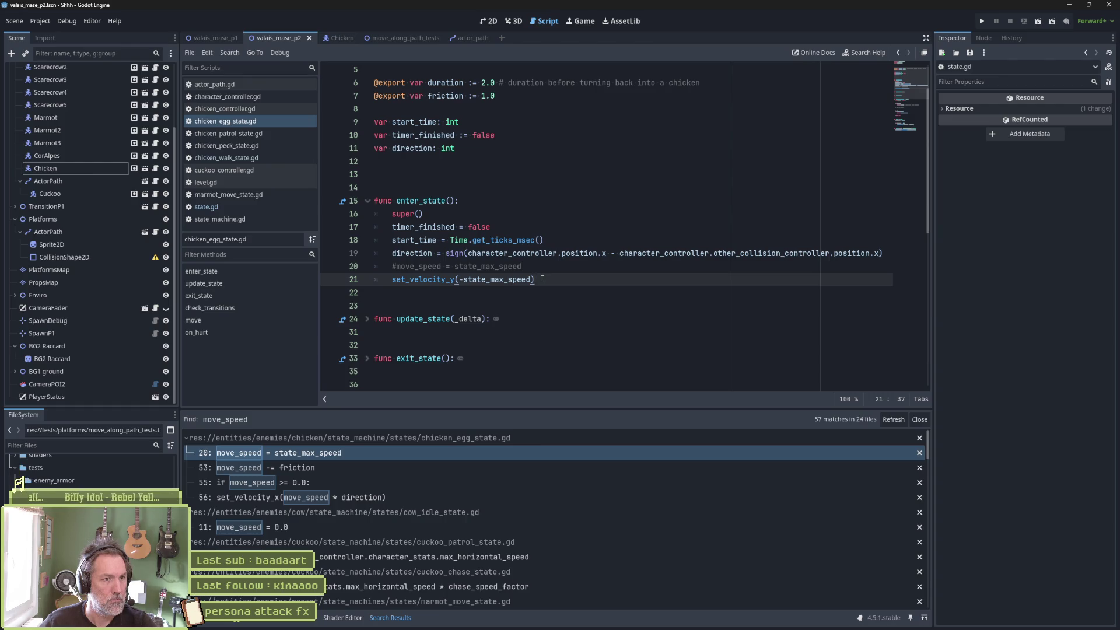
double_click(497, 279)
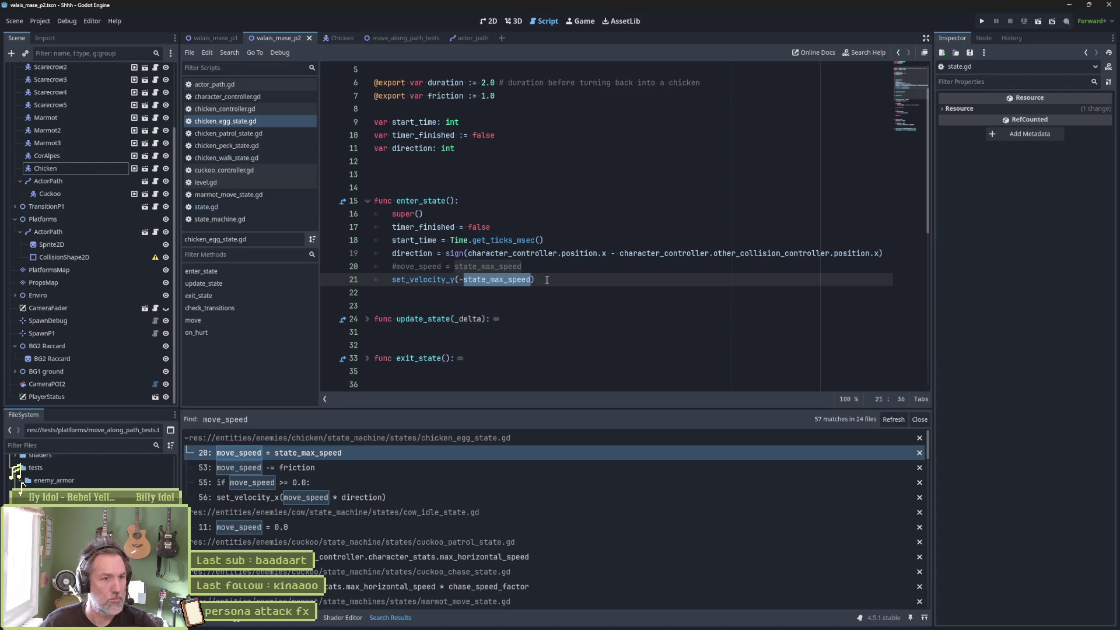
double_click(431, 253)
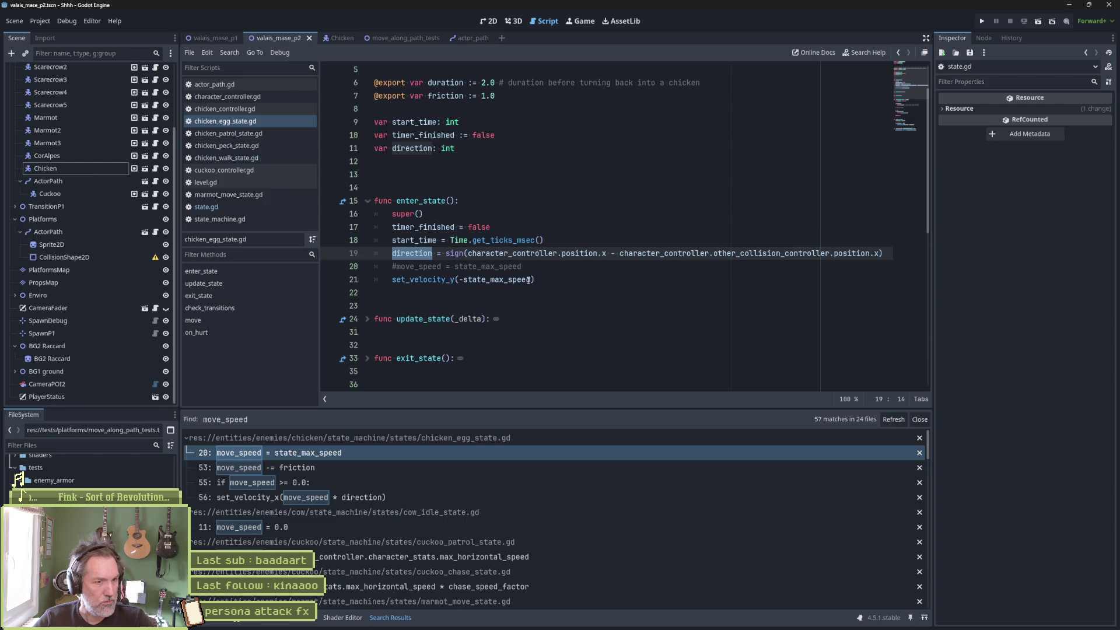
Change line 21 to set_velocity_y(state_max_speed * direction)
left_click(463, 280)
key("BackSpace")
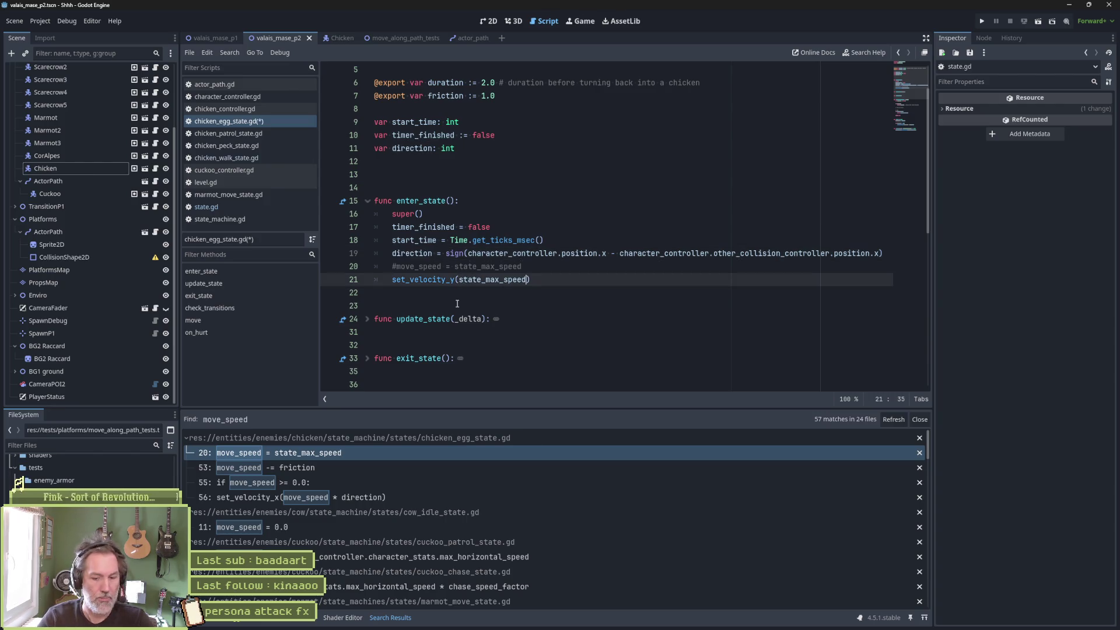
key("End")
key("Left")
type("*")
type("move_speed = state_max_speed")
key("ctrl+z")
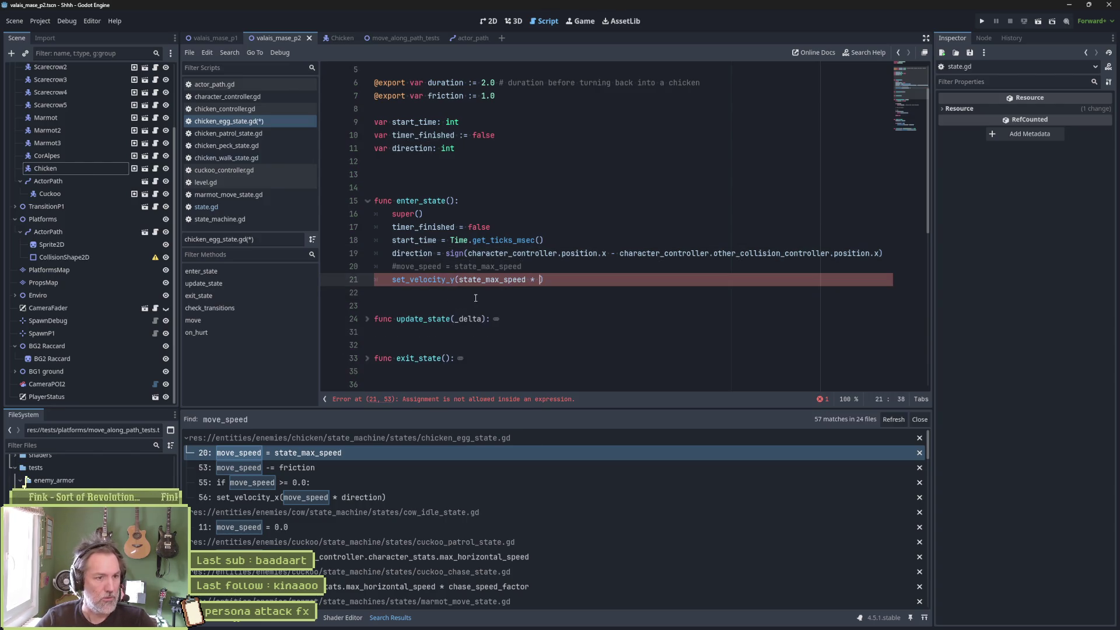
double_click(412, 253)
key("ctrl+c")
left_click(540, 279)
key("ctrl+v")
Delete the commented move_speed line and save chicken_egg_state.gd
key("Up")
key("ctrl+shift+k")
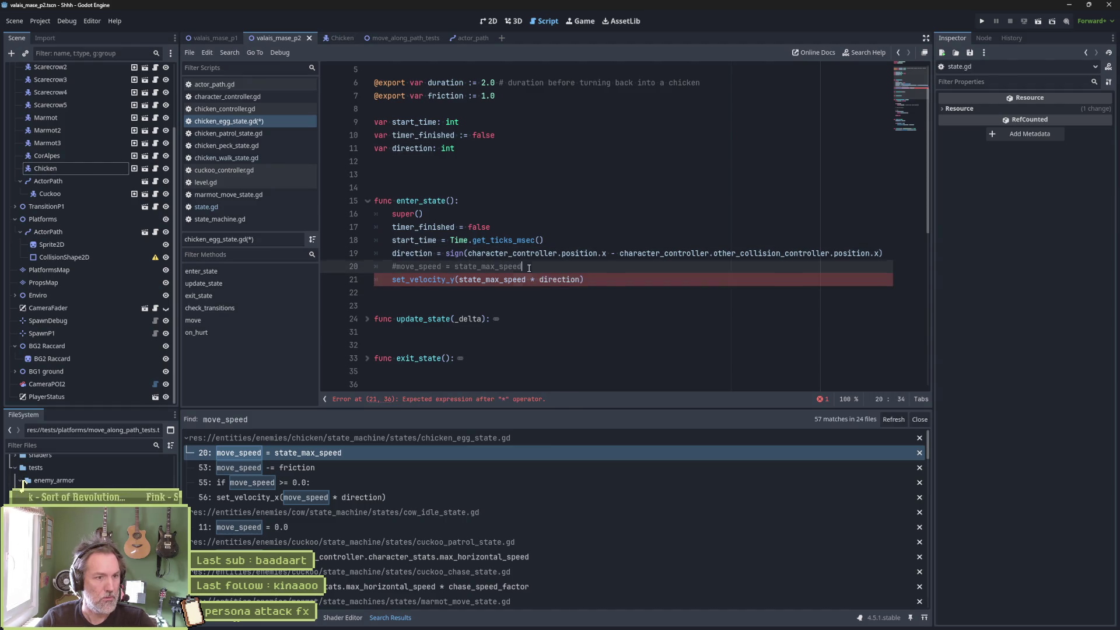
key("ctrl+s")
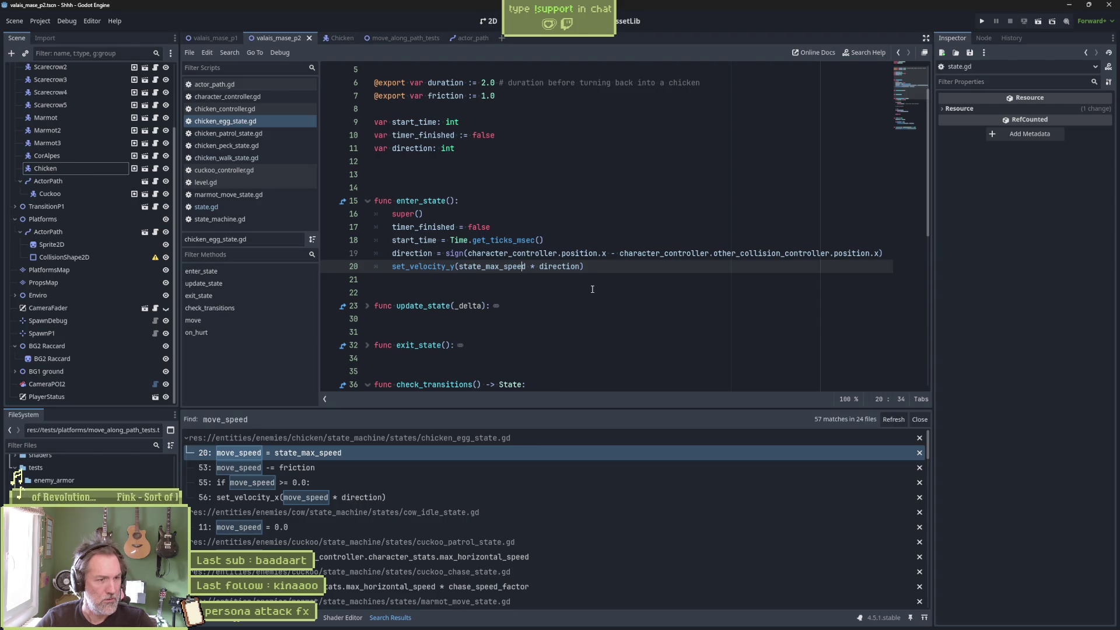
Begin replacing move_speed in move()'s line 54 condition with get_ve
left_click(475, 468)
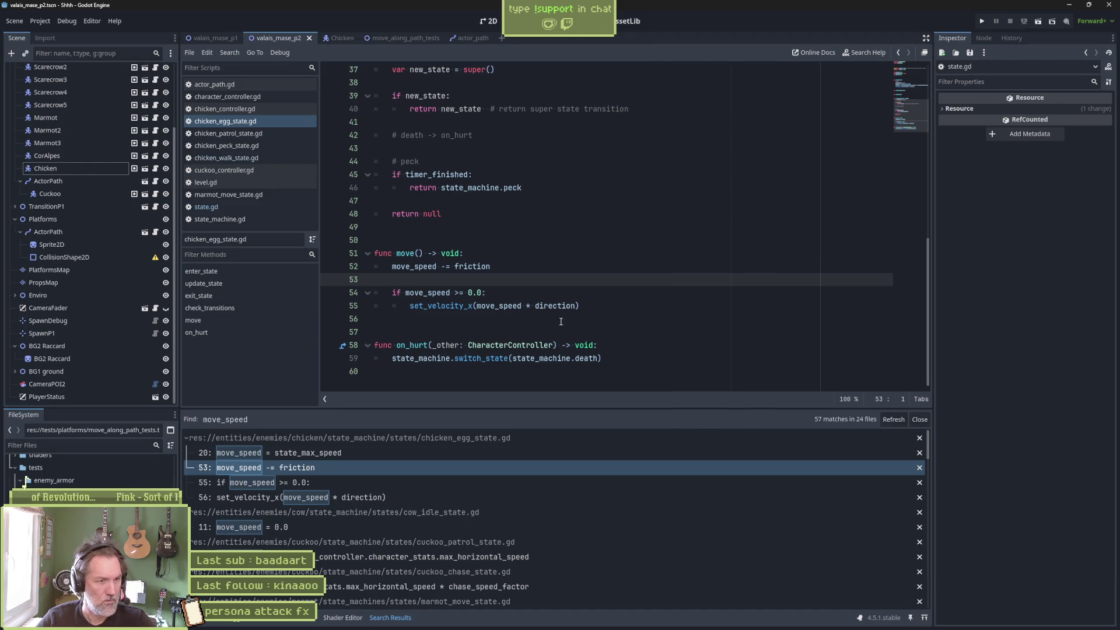
key("F3")
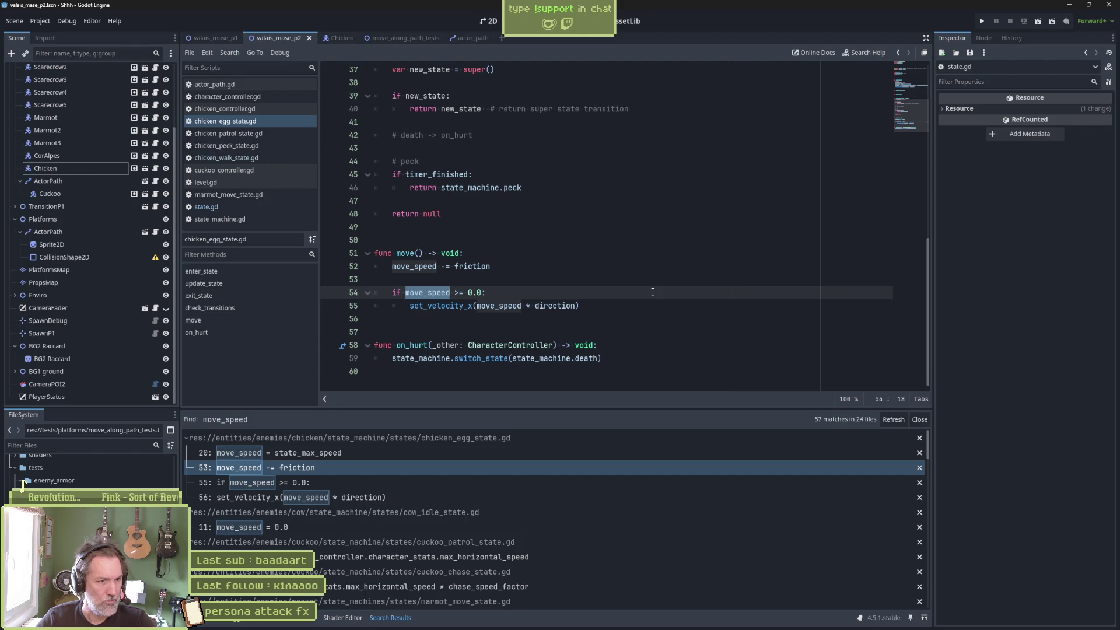
type("get_v")
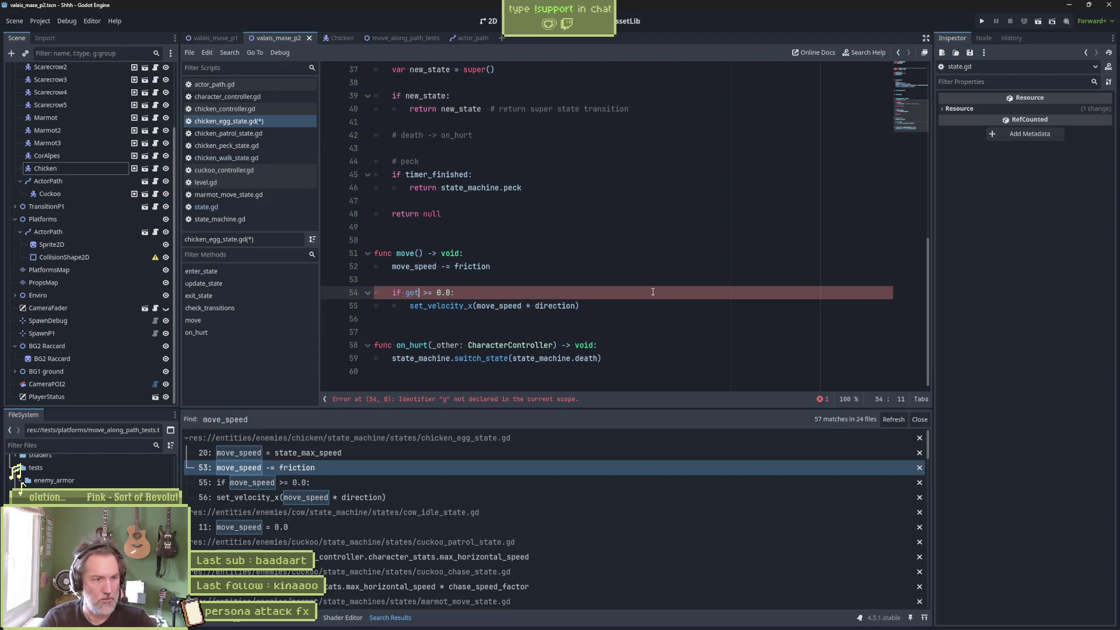
type("e")
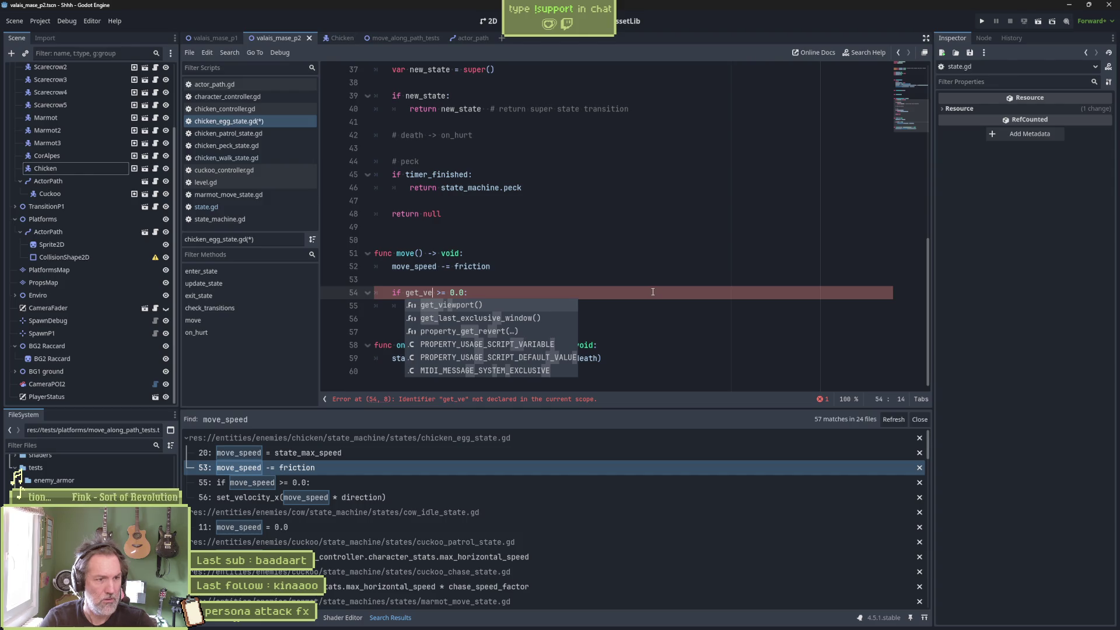
key("Escape")
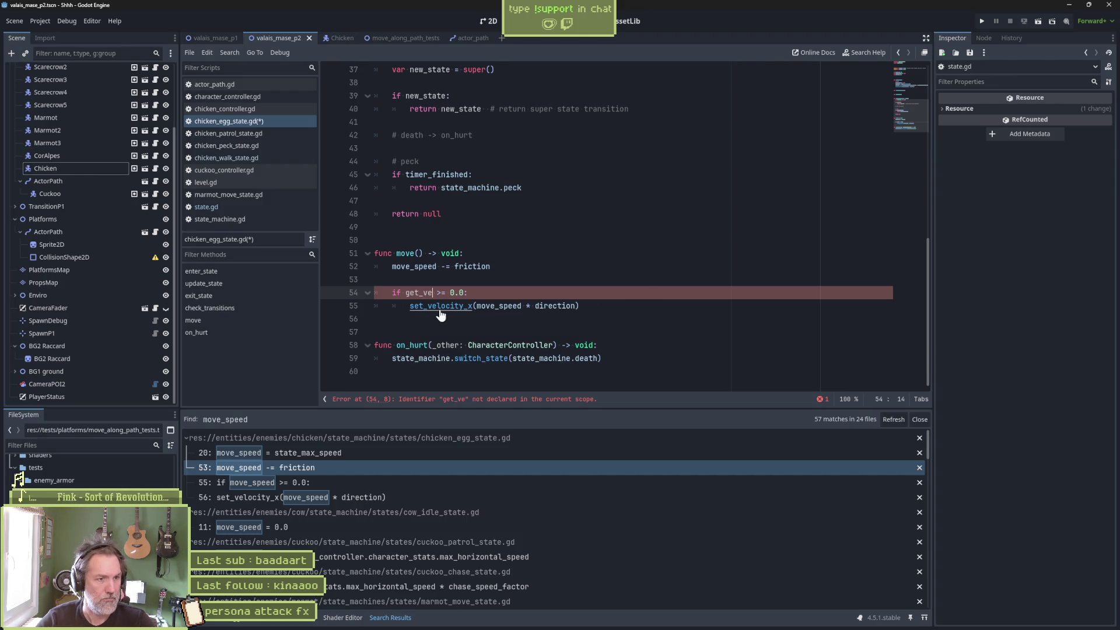
Add a get_velocity_x() -> float function above set_velocity_x in state.gd, returning character_controller.velocity.x
left_click(440, 308, "ctrl")
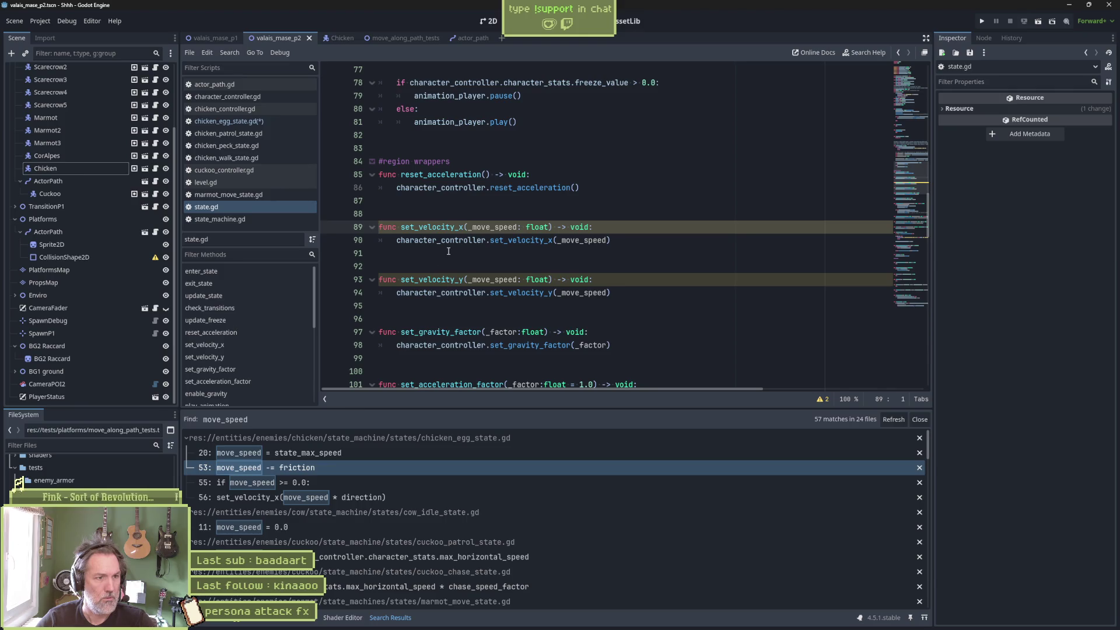
key("Return")
key("Return")
key("Up")
key("Up")
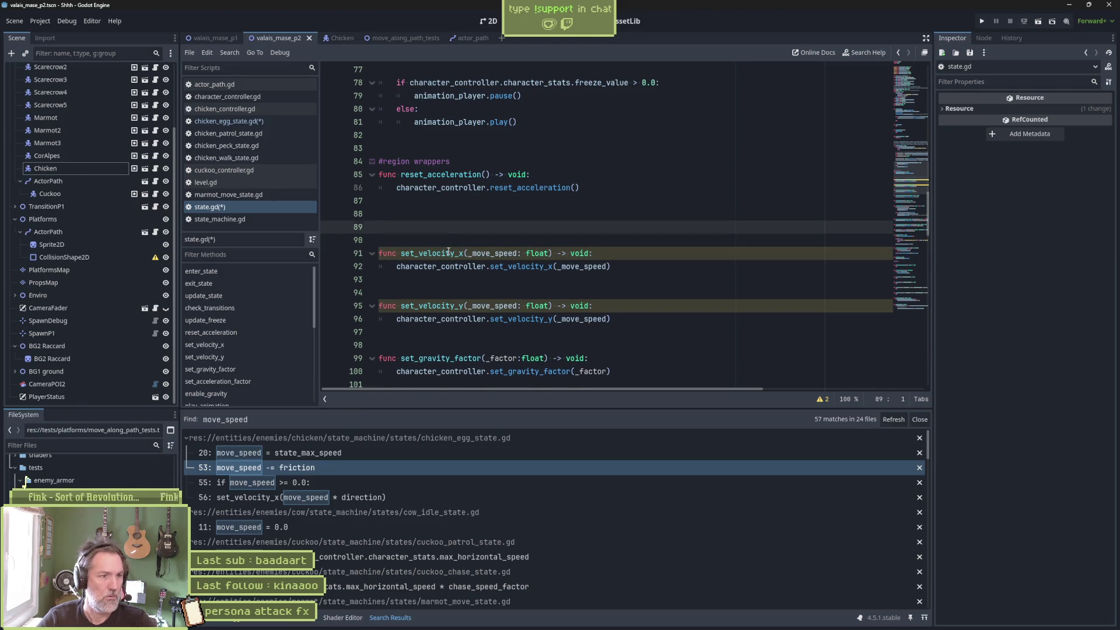
key("Return")
key("Up")
type("func get_vl")
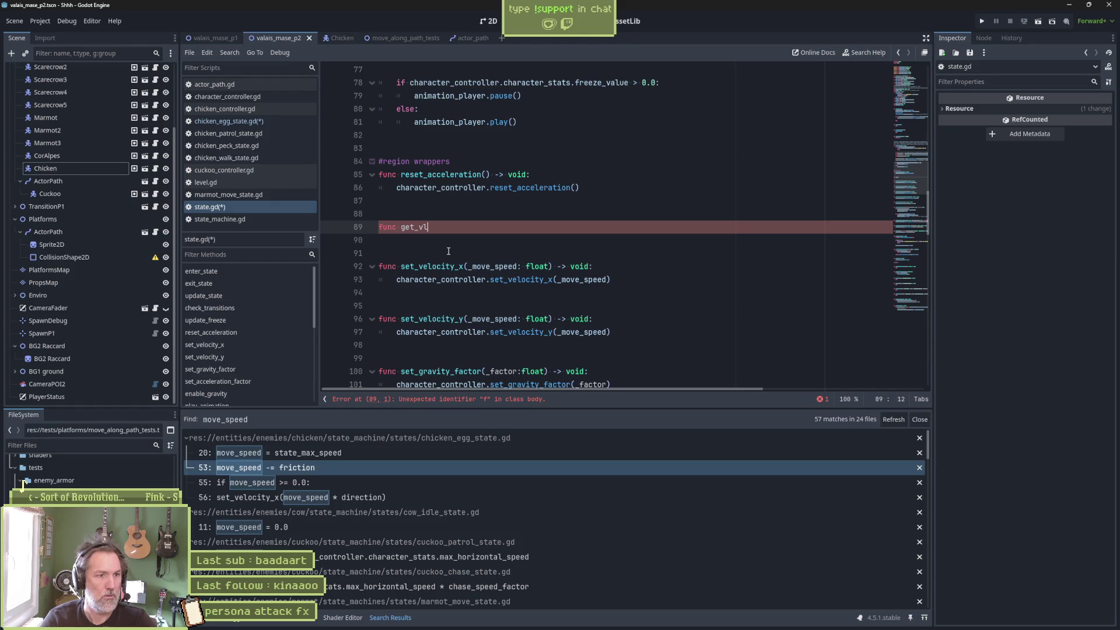
key("BackSpace")
type("elocity")
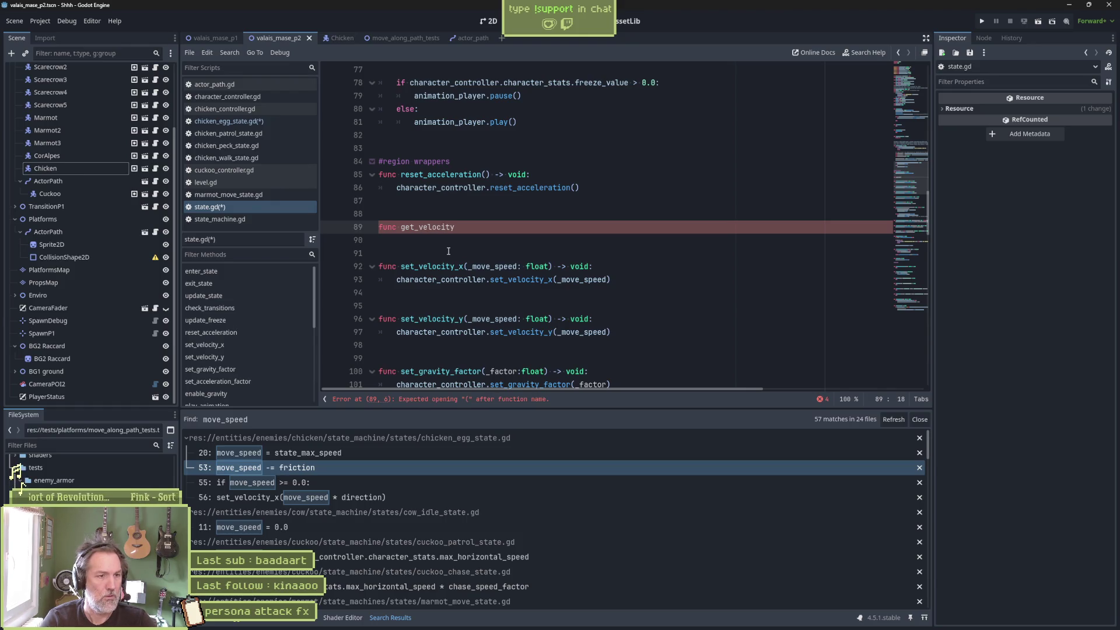
type("_x()")
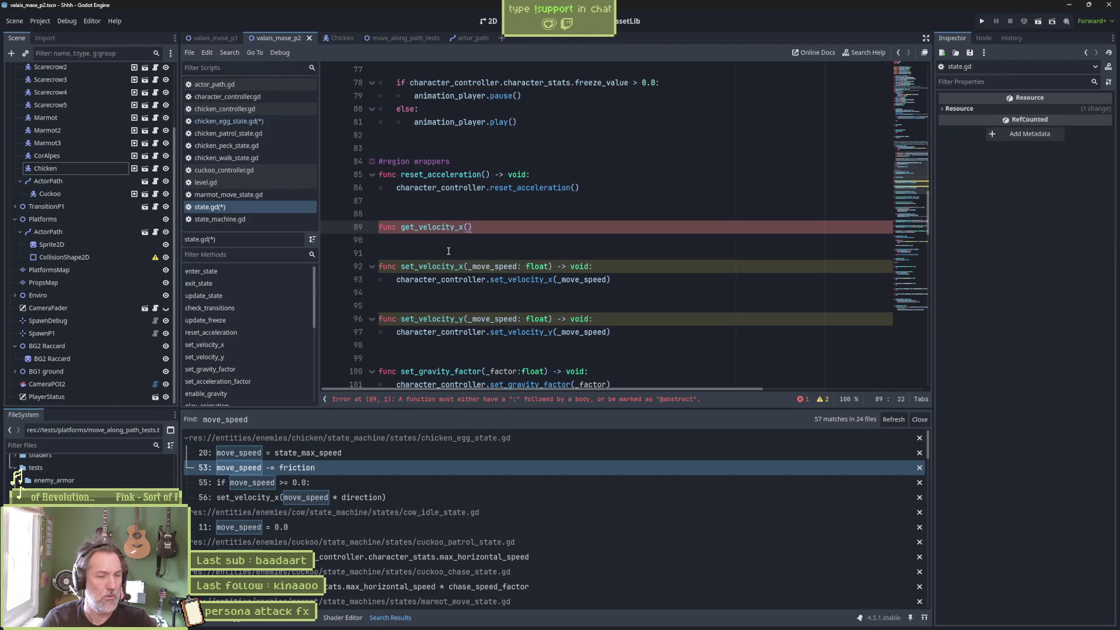
type("> float")
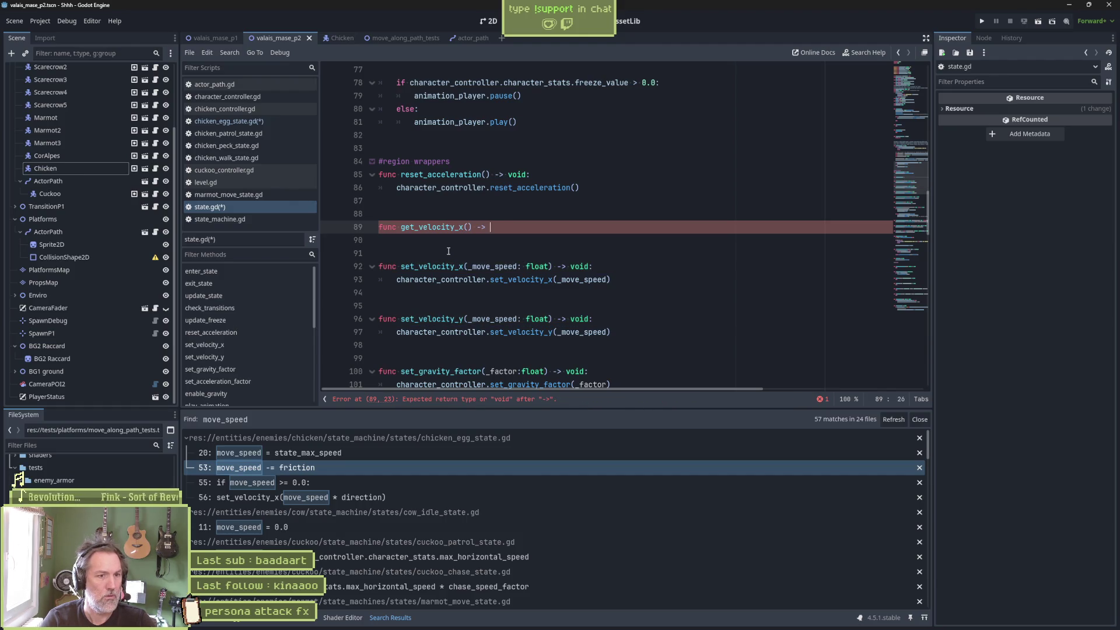
type(":")
key("Return")
type("return ")
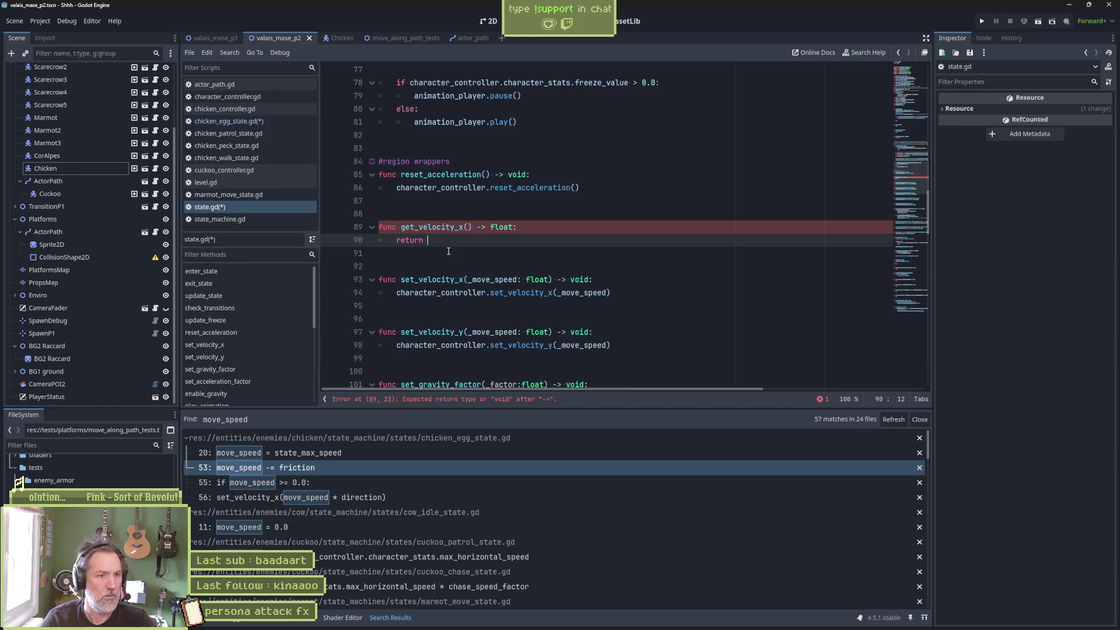
type("character_controller")
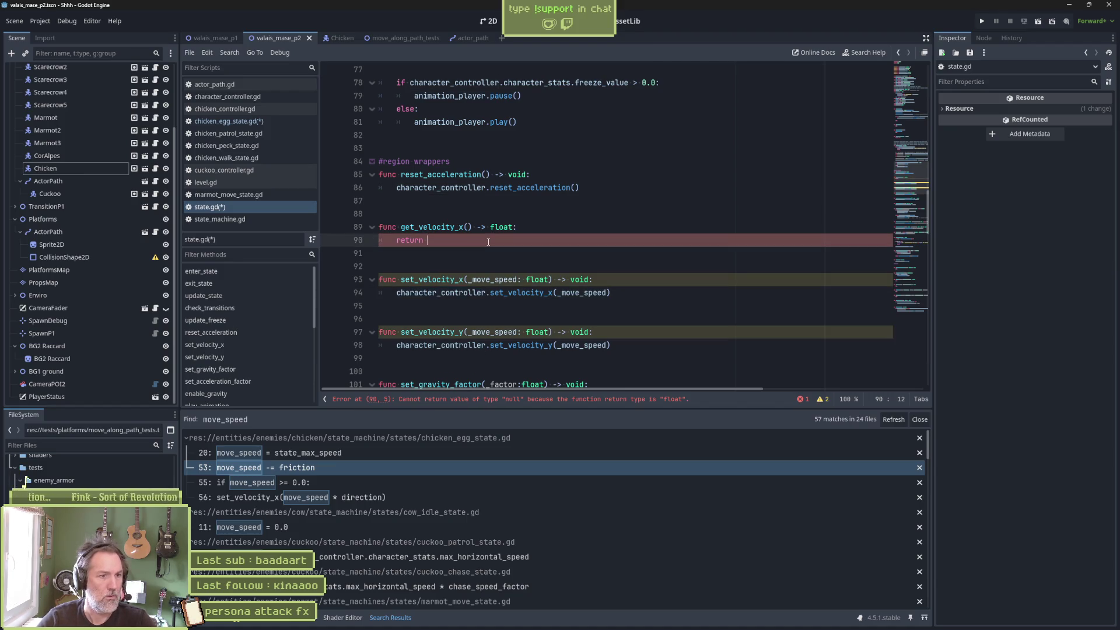
type(".velocity.x")
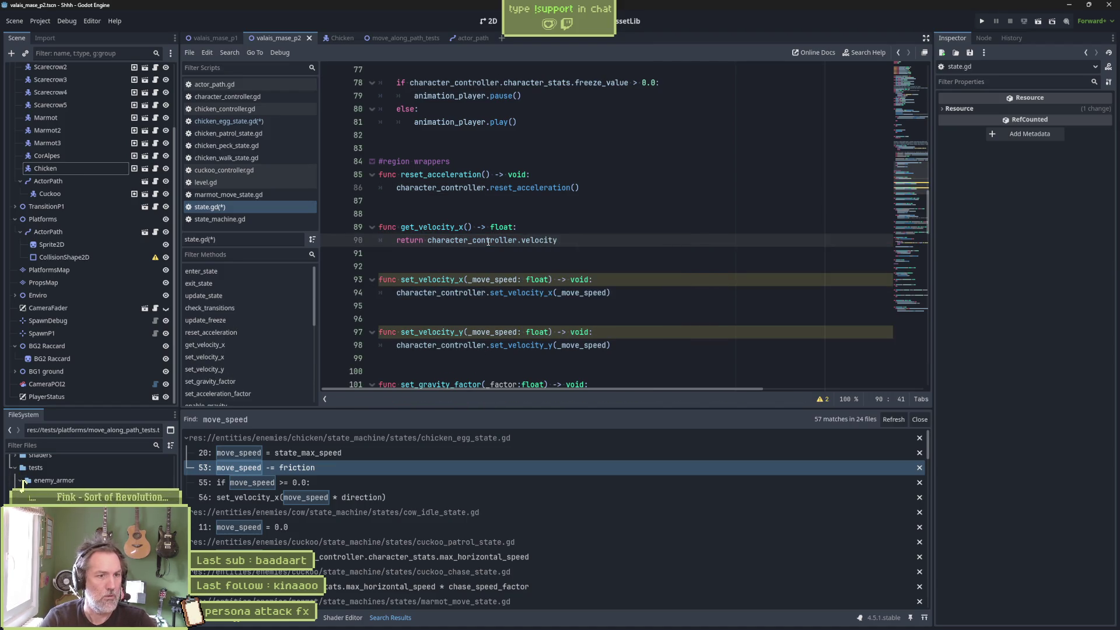
Save the scripts and undo the stray autocomplete insertion
key("ctrl+s")
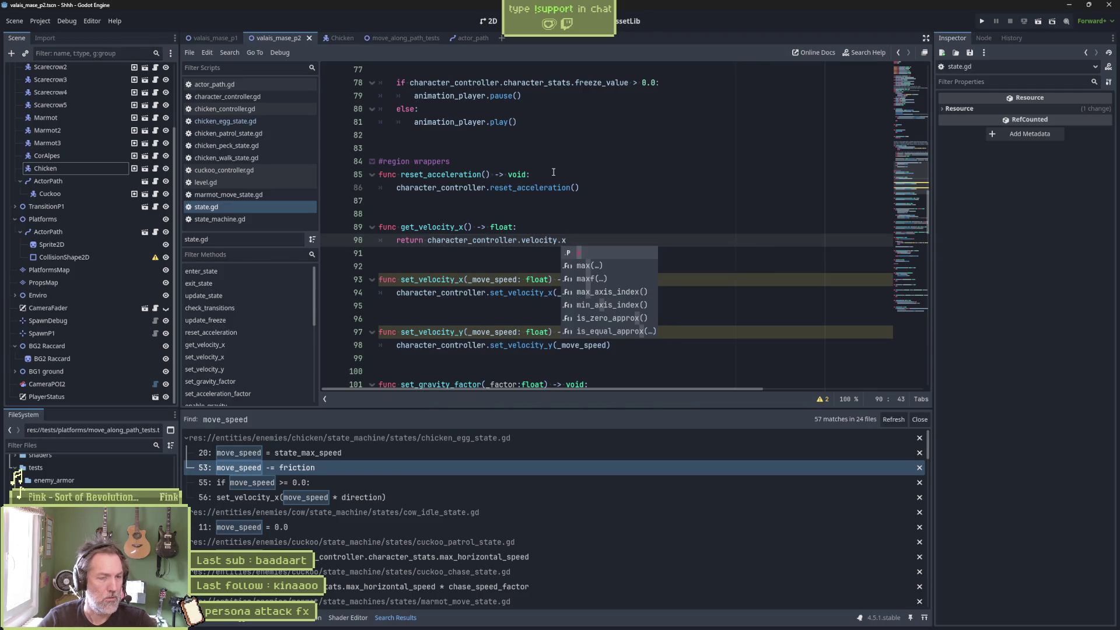
key("ctrl+z")
key("ctrl+z")
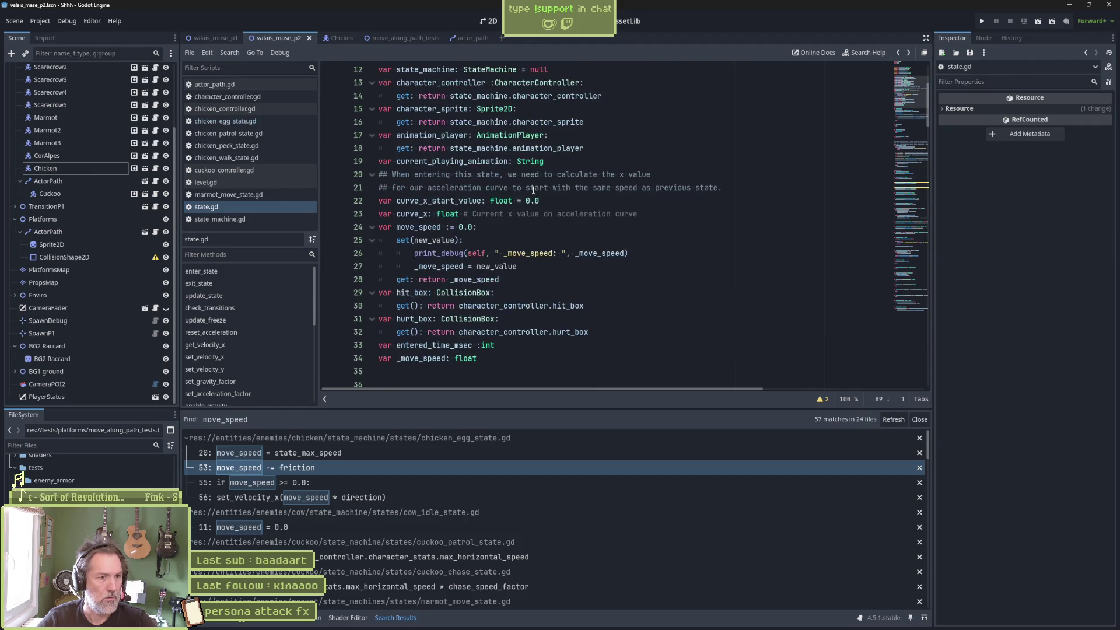
key("ctrl+z")
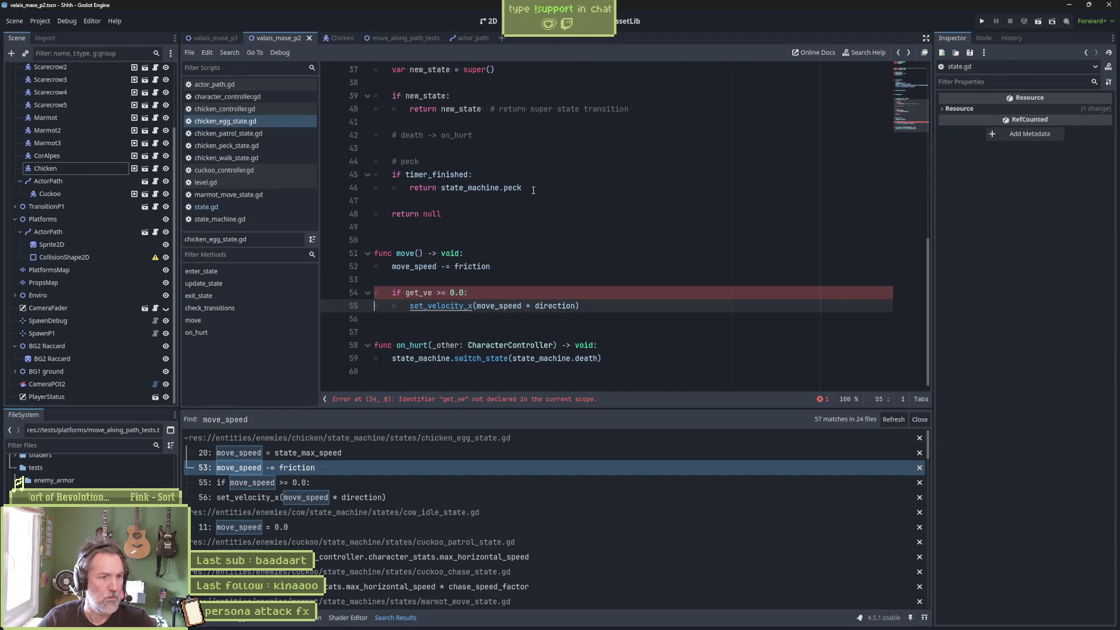
Complete line 54's condition as get_velocity_x(), then compare it against move_speed on line 55
left_click(434, 292)
type("l")
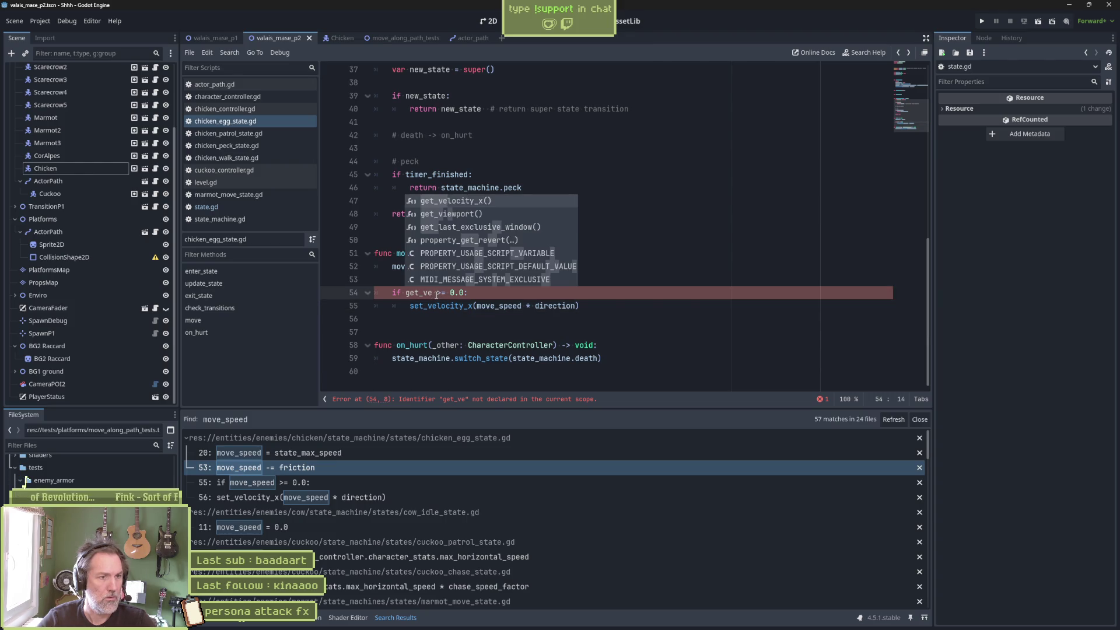
key("Return")
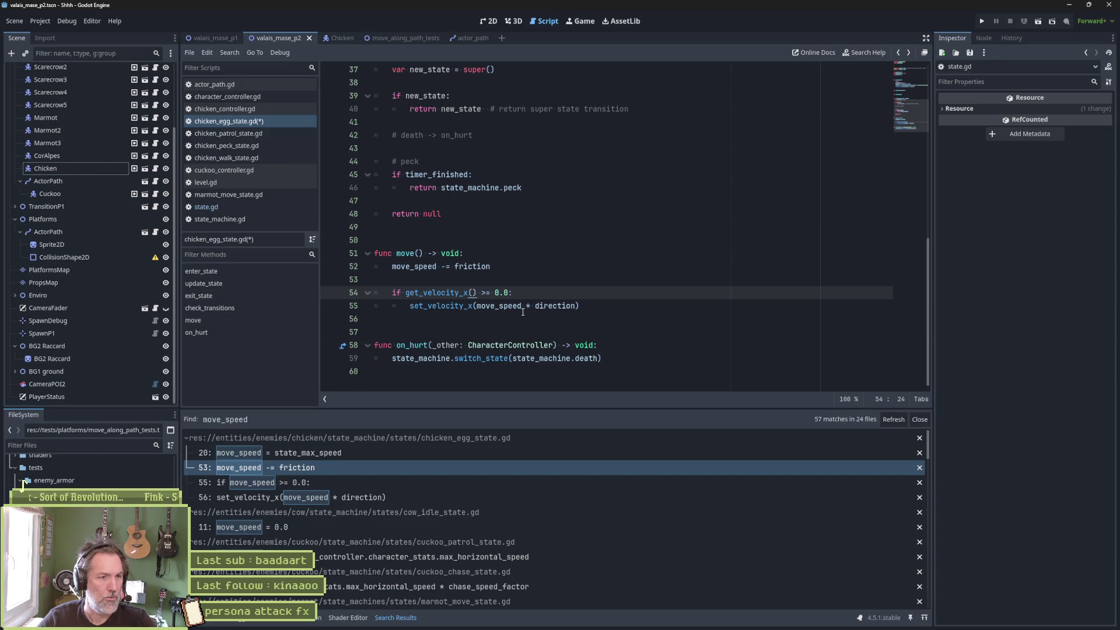
mouse_move(519, 306)
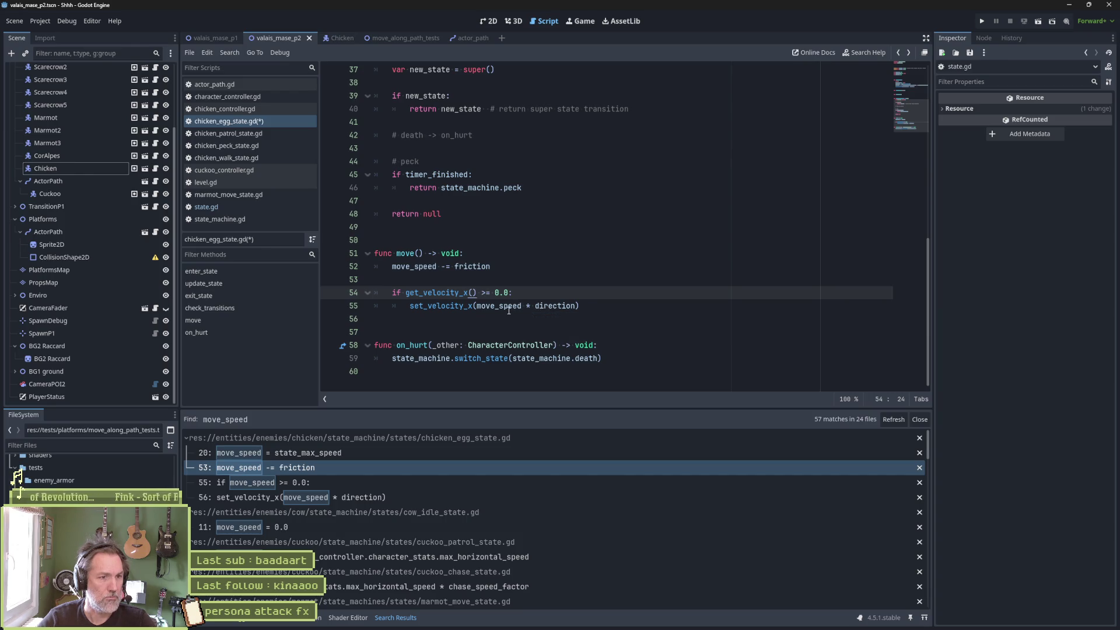
double_click(518, 306)
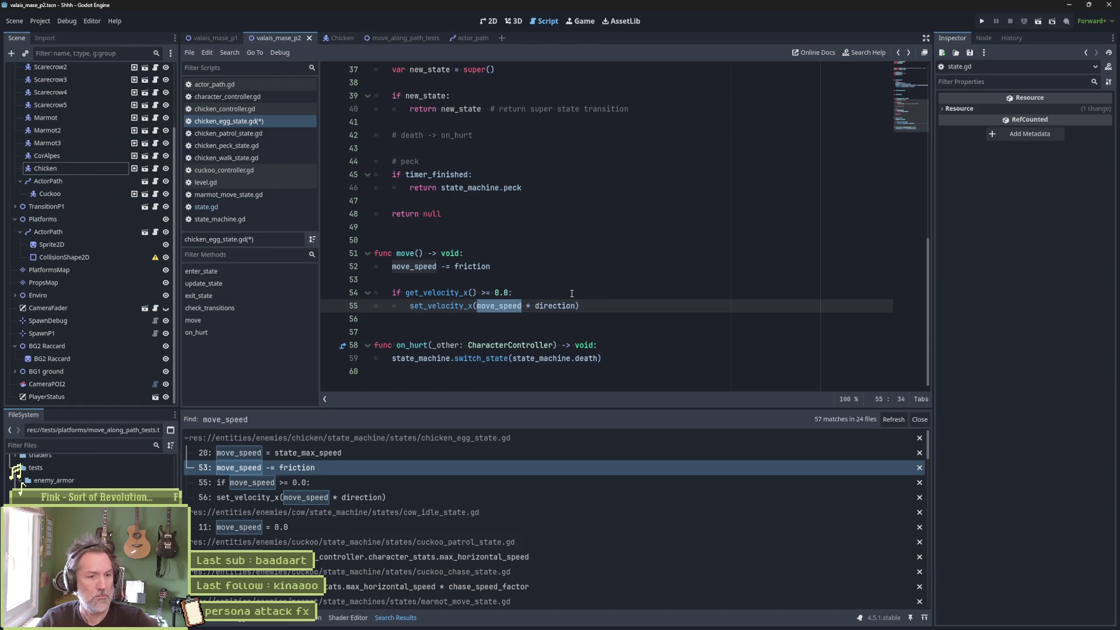
left_click_drag(407, 293, 477, 293)
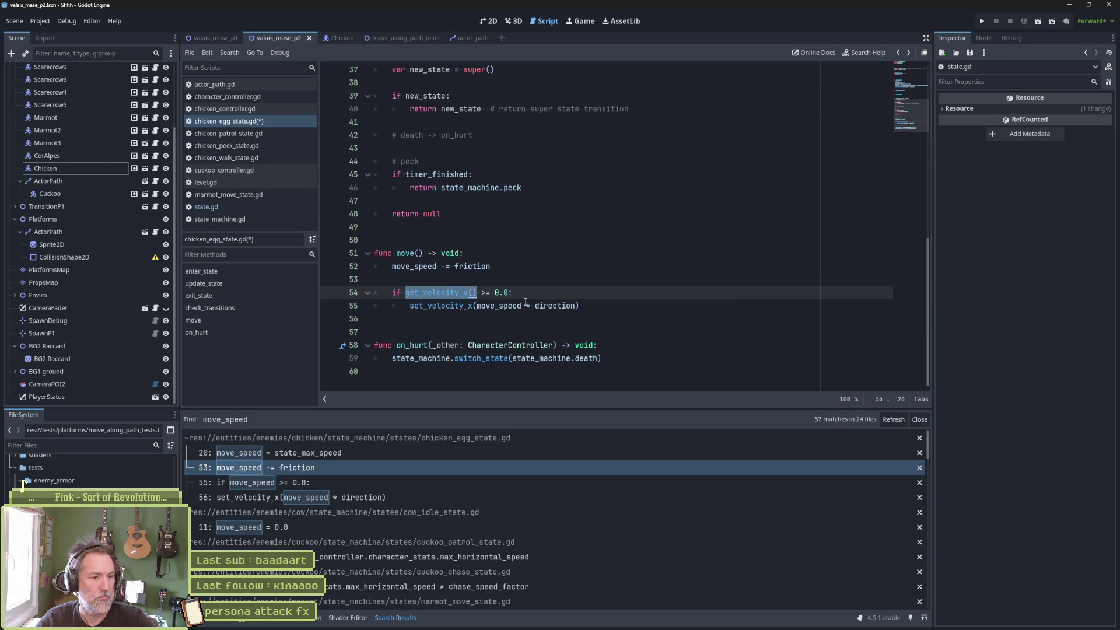
Save chicken_egg_state.gd, review its enter_state code from the line 20 match, then switch to state.gd
key("ctrl+s")
left_click(443, 453)
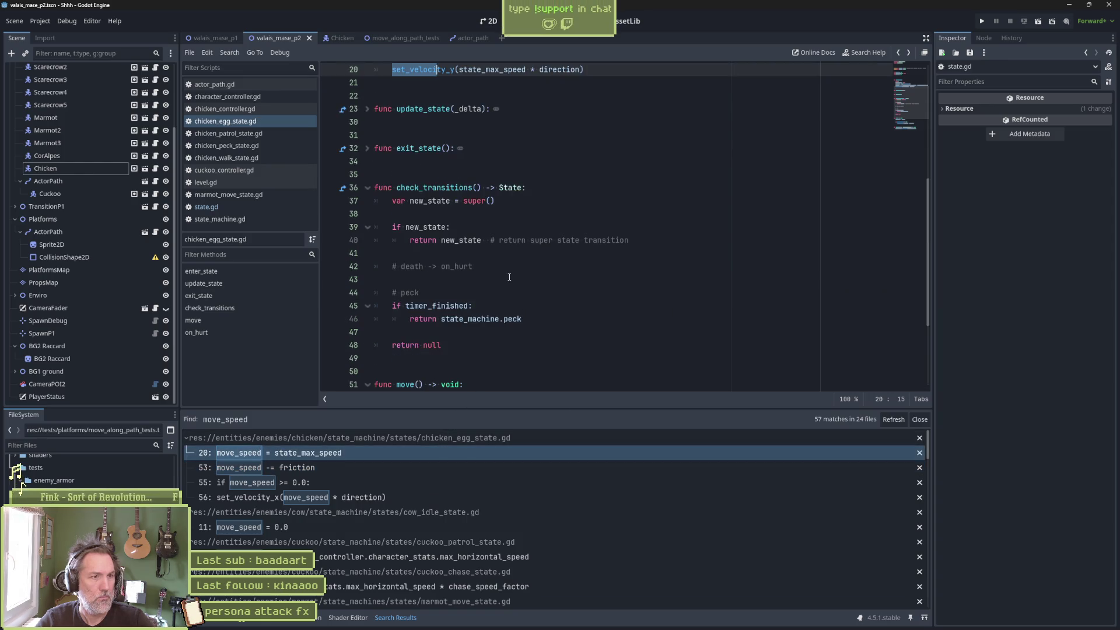
scroll(509, 278, "up", 5)
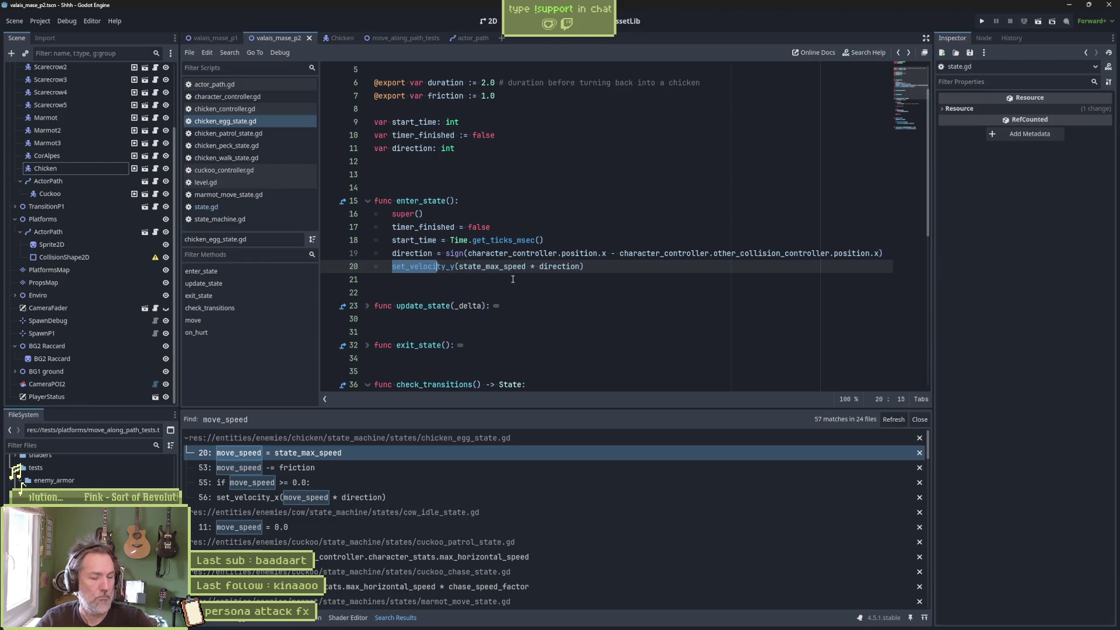
scroll(513, 279, "up", 1)
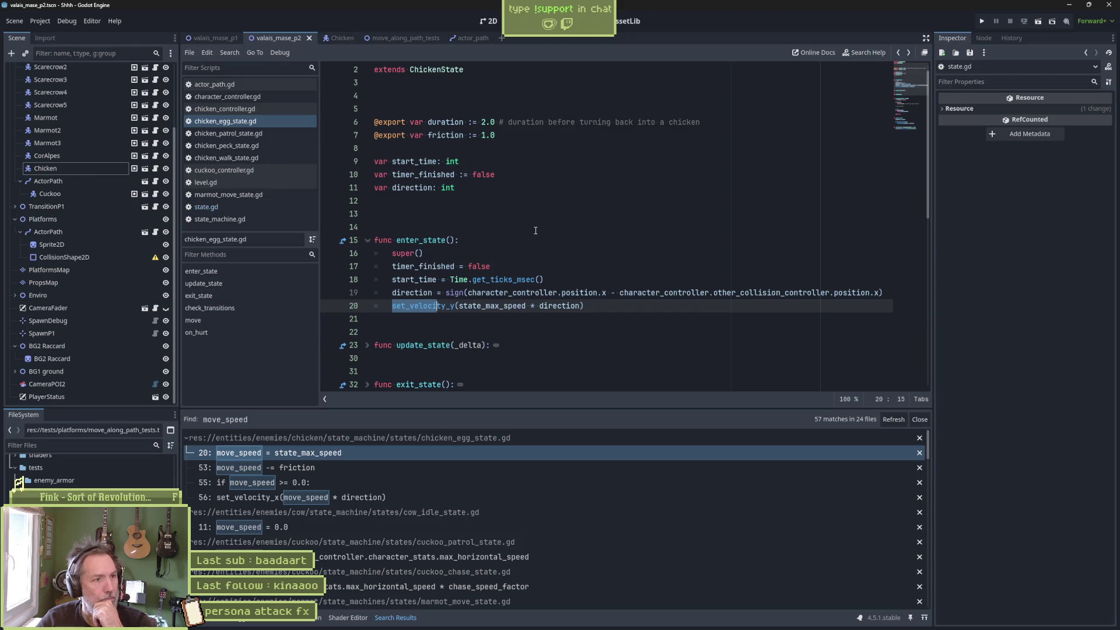
left_click(207, 207)
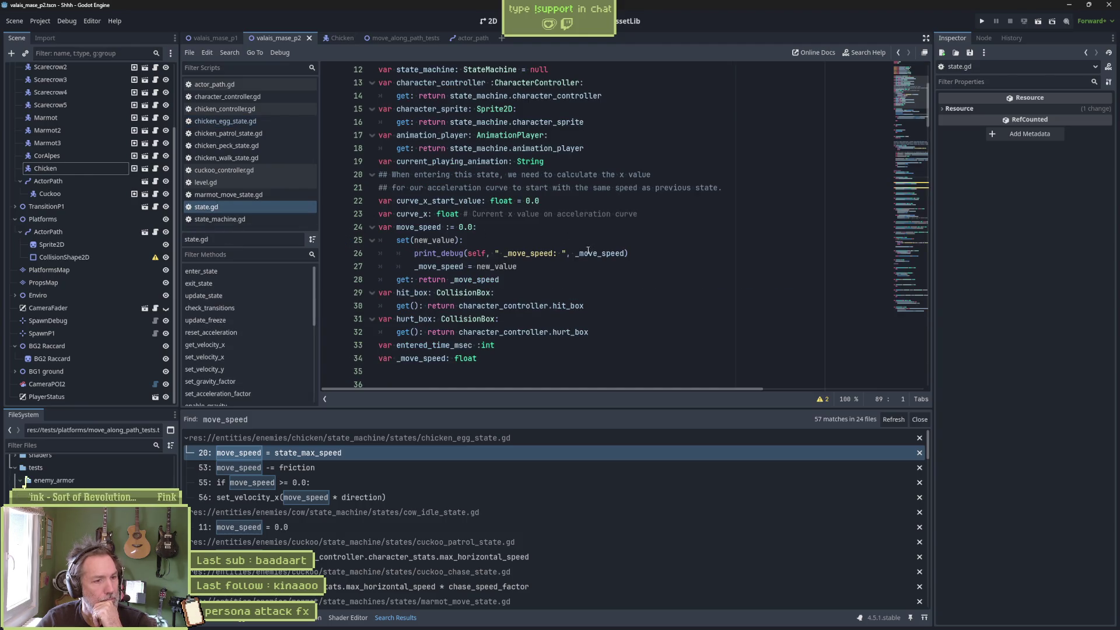
Preview replacing move_speed with state_velocity project-wide, whole words and matching case, 42 matches in 24 files
double_click(419, 227)
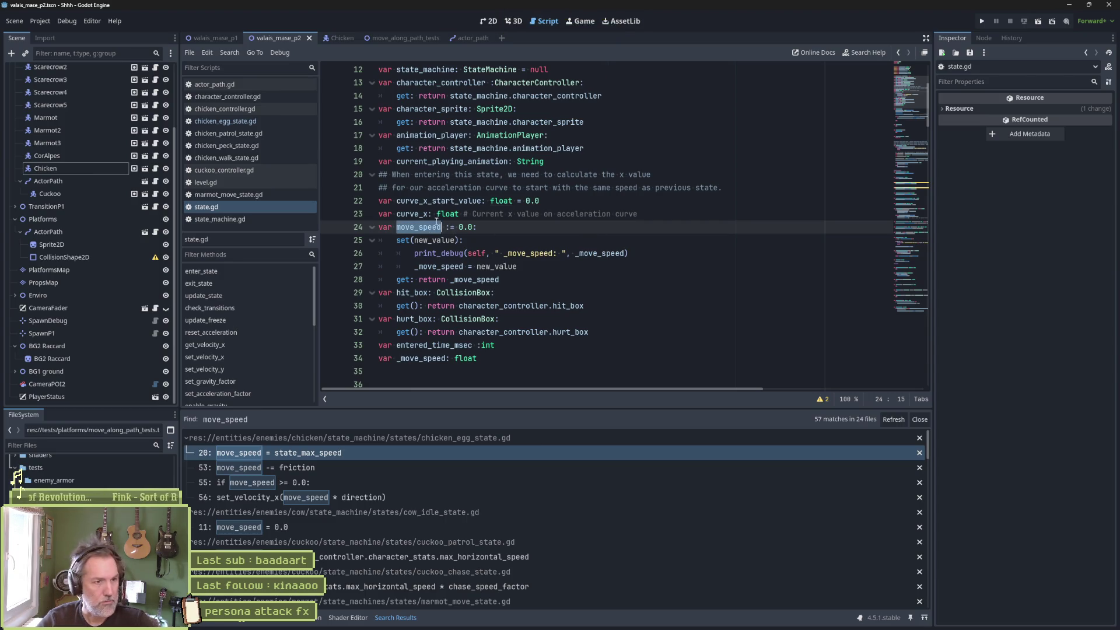
key("ctrl+shift+r")
type("state_veloc")
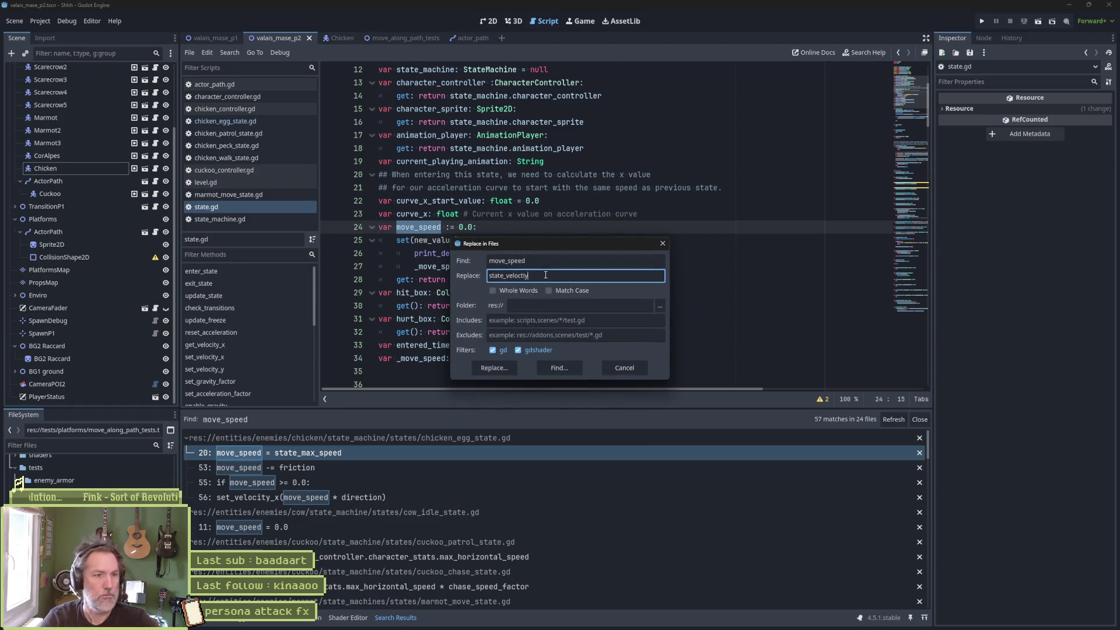
type("ity")
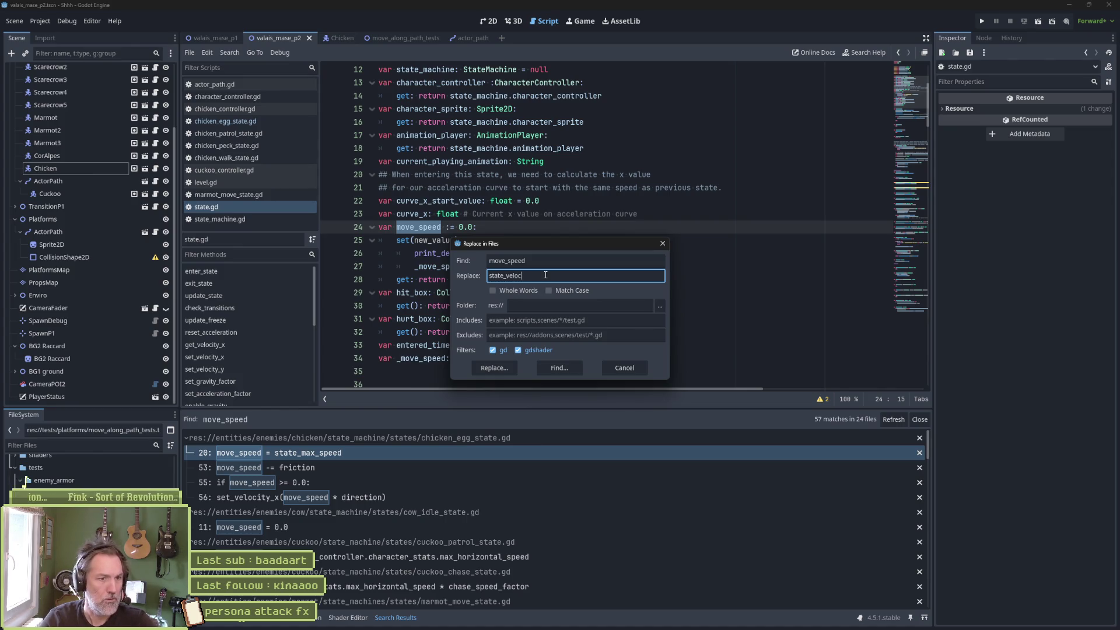
left_click(528, 291)
left_click(554, 291)
left_click(547, 369)
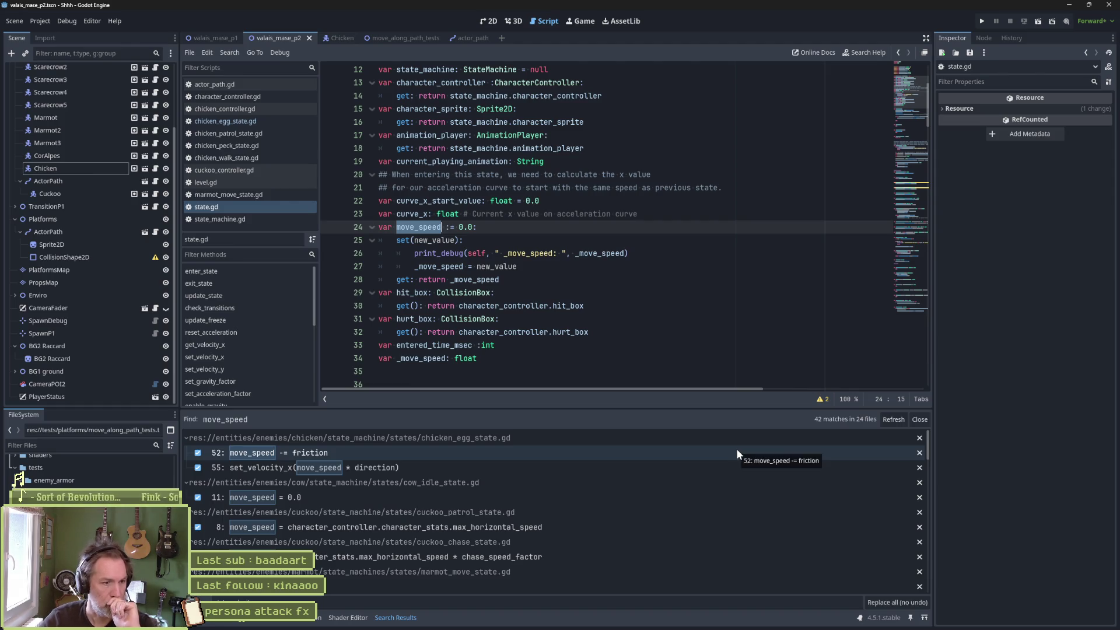
Collapse the chicken, cow, cuckoo, marmot, rat and scarecrow script groups in the search results
left_click(499, 438)
left_click(504, 453)
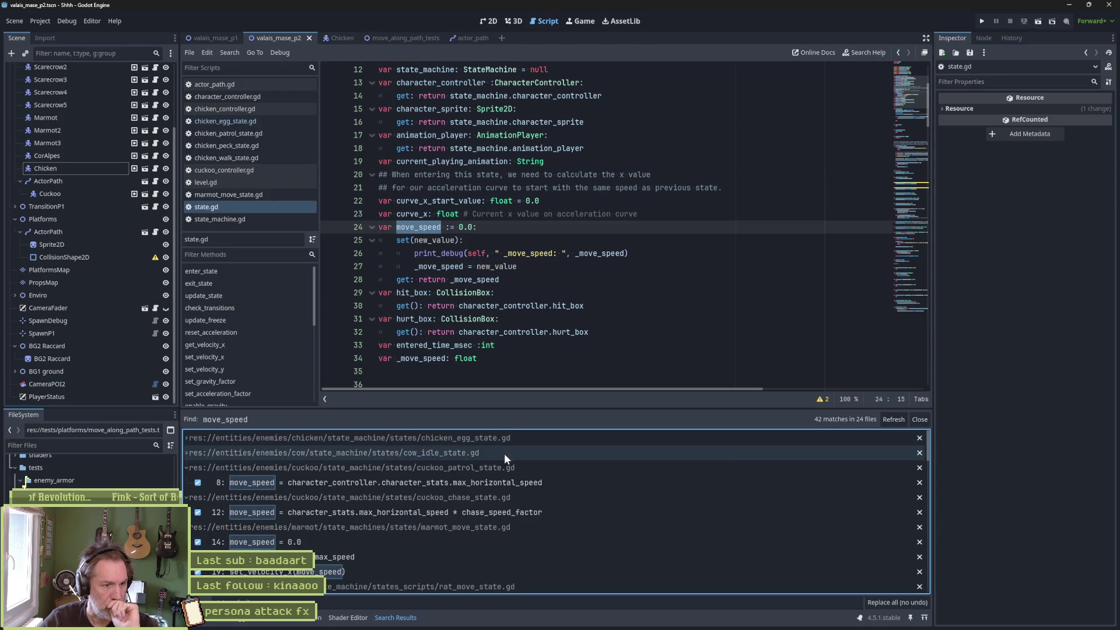
left_click(508, 468)
left_click(514, 482)
left_click(516, 498)
left_click(517, 512)
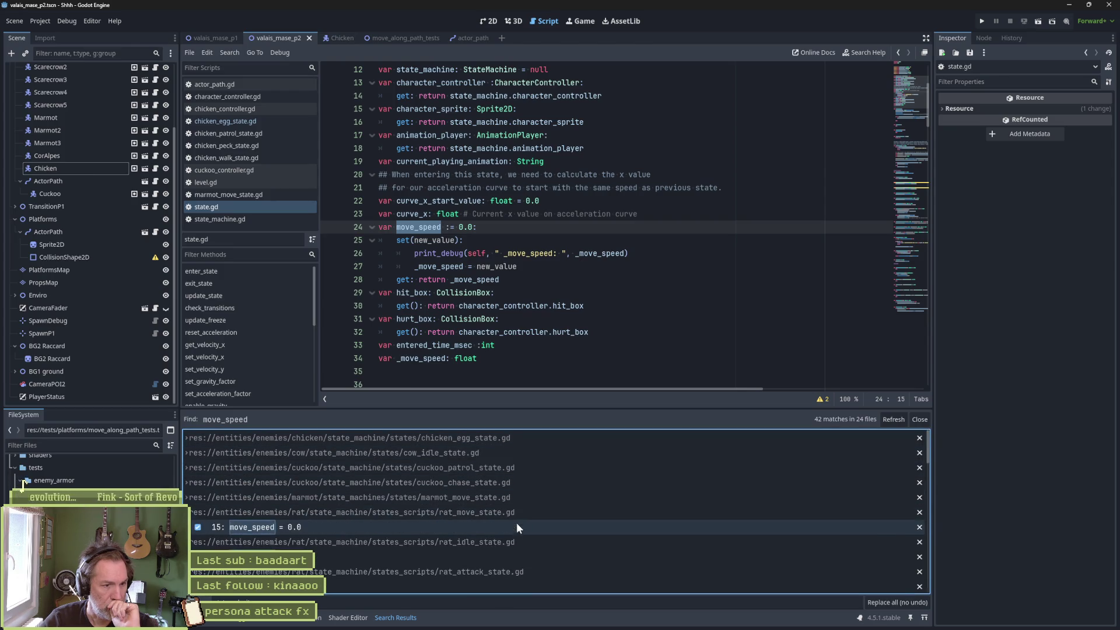
left_click(515, 527)
left_click(512, 543)
left_click(514, 570)
left_click(513, 560)
scroll(518, 549, "down", 4)
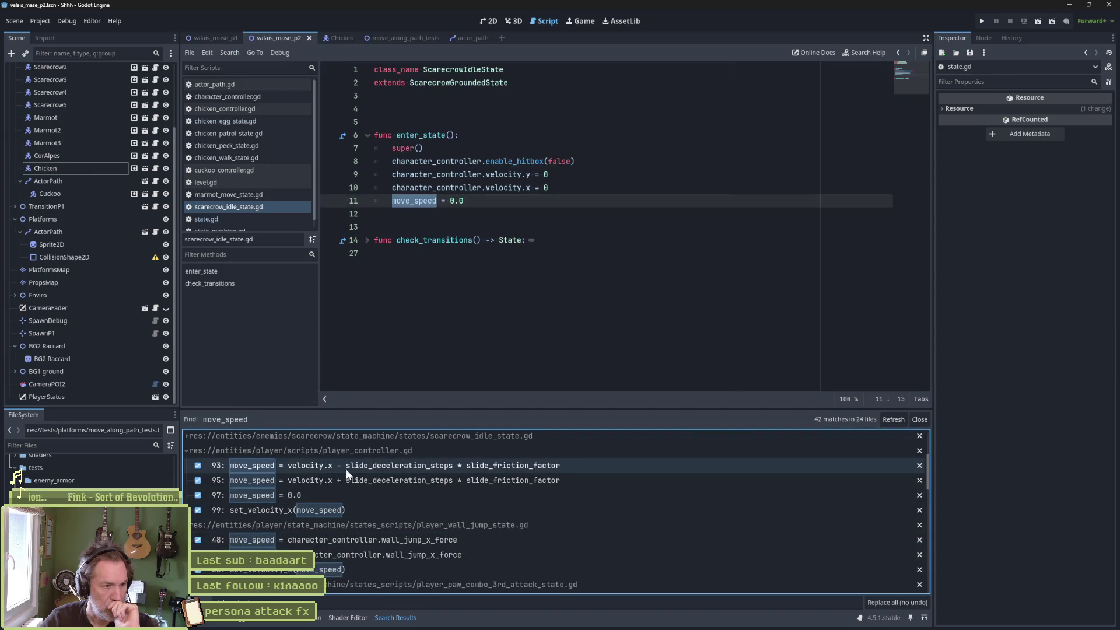
Open player_controller.gd at the line 93 move_speed match in slide_momentum
left_click(346, 468)
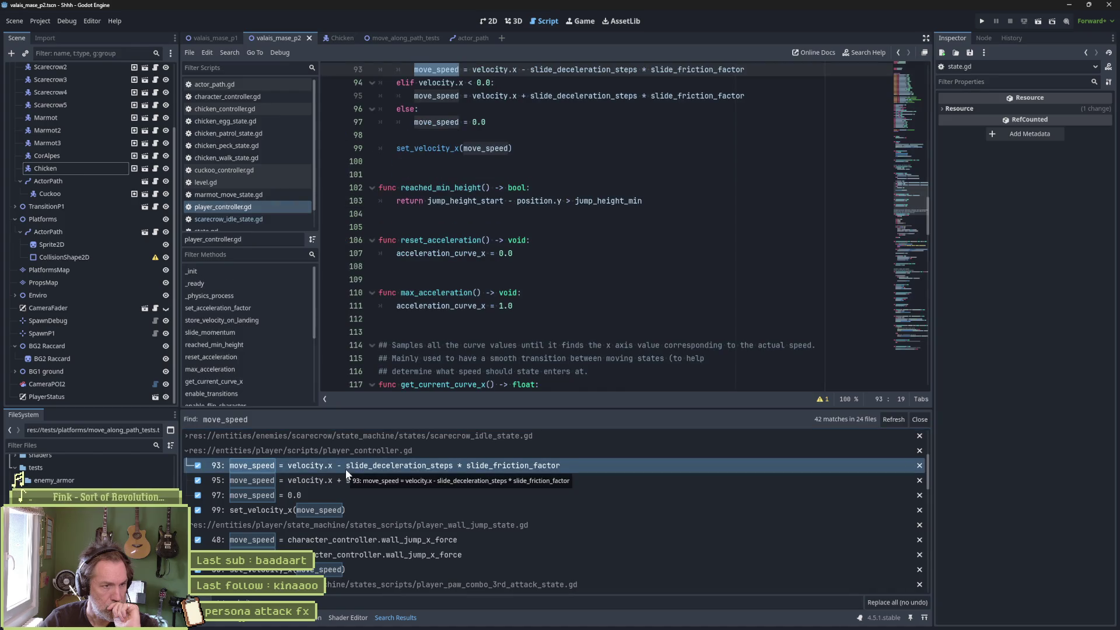
scroll(491, 356, "up", 4)
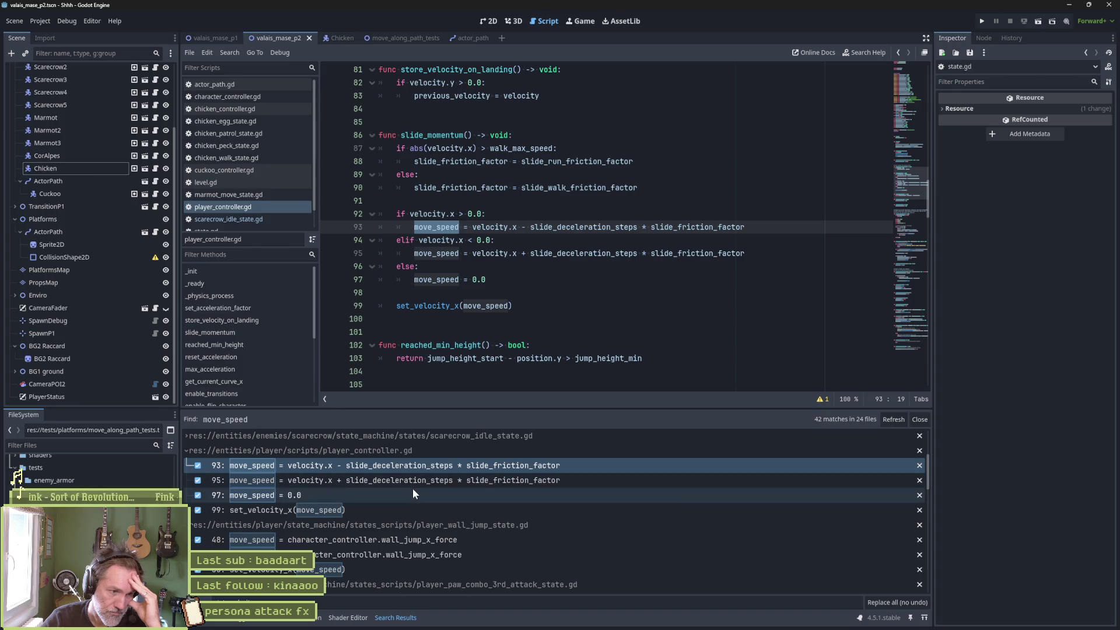
scroll(531, 524, "down", 2)
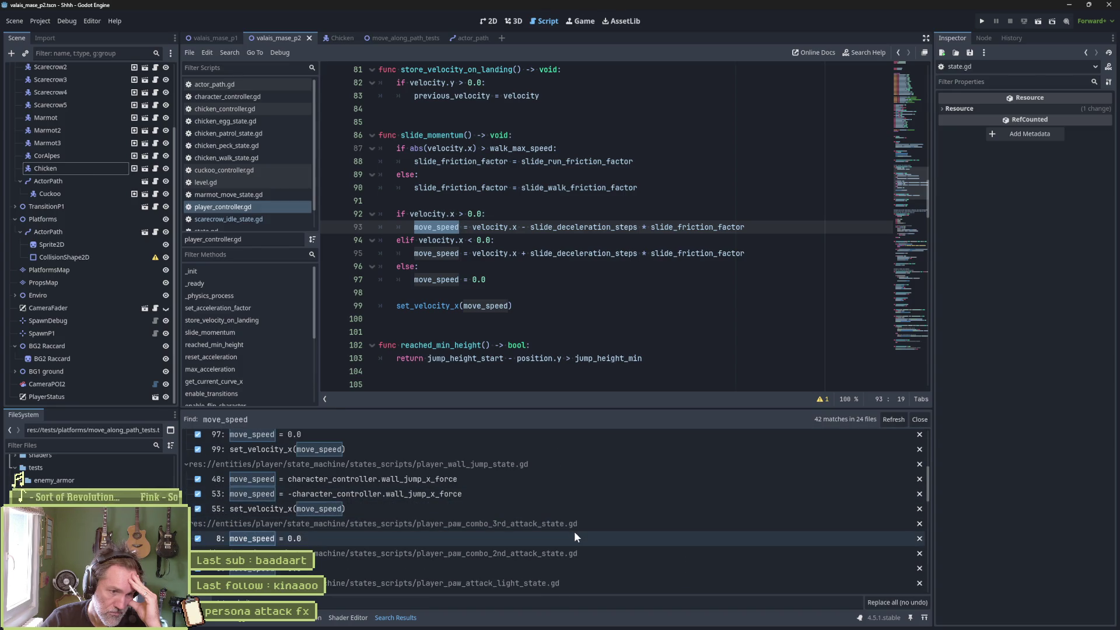
Check the wall-jump line 48 match, then collapse the paw attack, ledge grab, jump and grounded results
left_click(535, 477)
left_click(531, 464)
left_click(531, 479)
left_click(534, 494)
left_click(538, 509)
left_click(540, 524)
left_click(538, 538)
left_click(535, 553)
left_click(534, 568)
Collapse the fall, air attack, airborne and state.gd result groups
scroll(548, 555, "down", 2)
left_click(556, 484)
left_click(544, 498)
left_click(542, 511)
left_click(540, 526)
left_click(531, 541)
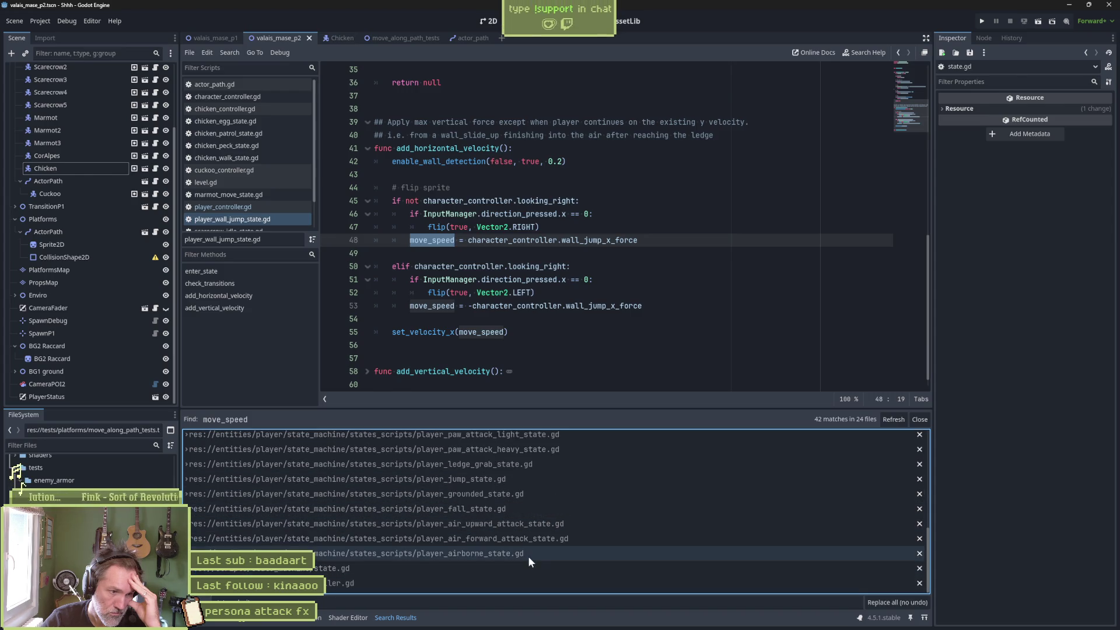
Expand the character_controller.gd and state.gd results and open state.gd at line 24's move_speed declaration
left_click(439, 579)
scroll(533, 537, "down", 3)
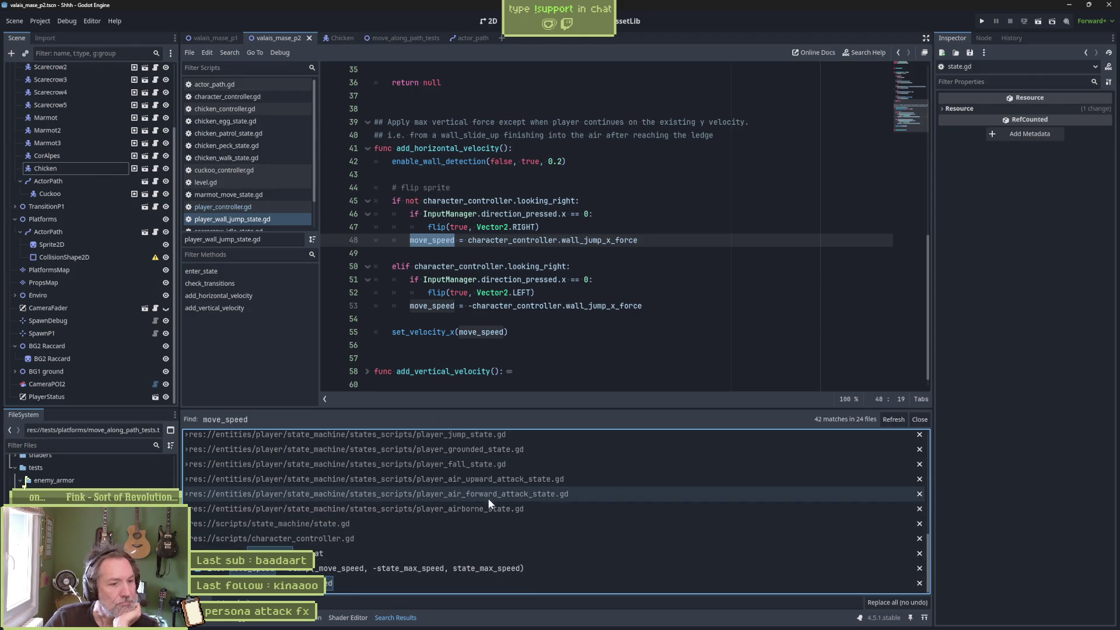
left_click(453, 528)
left_click(435, 536)
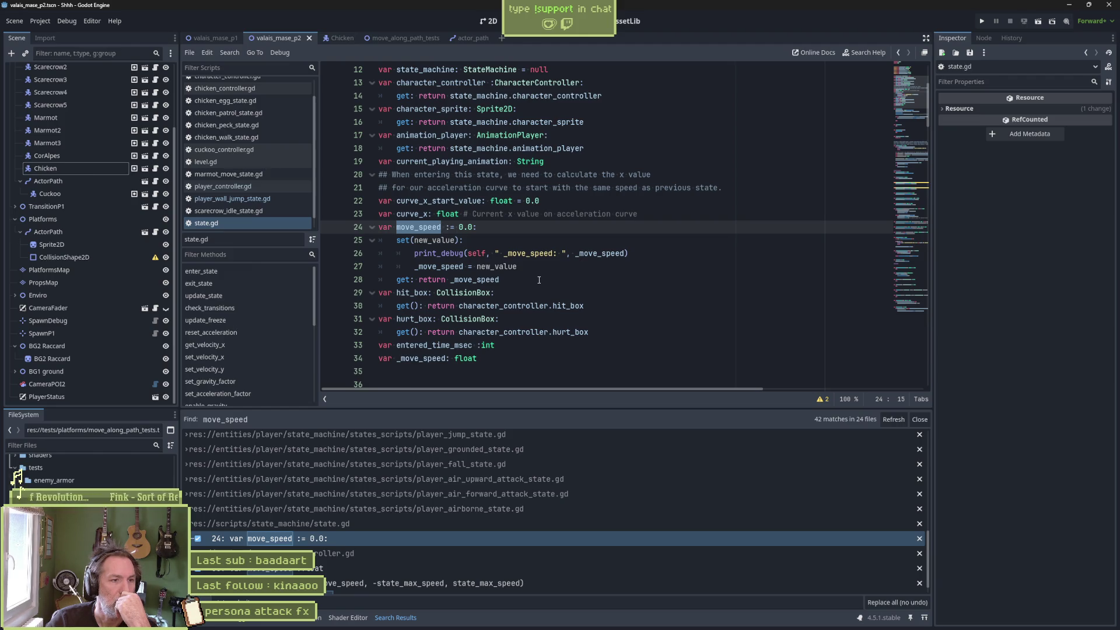
Review chicken_egg_state.gd at its line 52 match, then view character_controller.gd's move_speed and state_max_speed floats
scroll(560, 501, "up", 6)
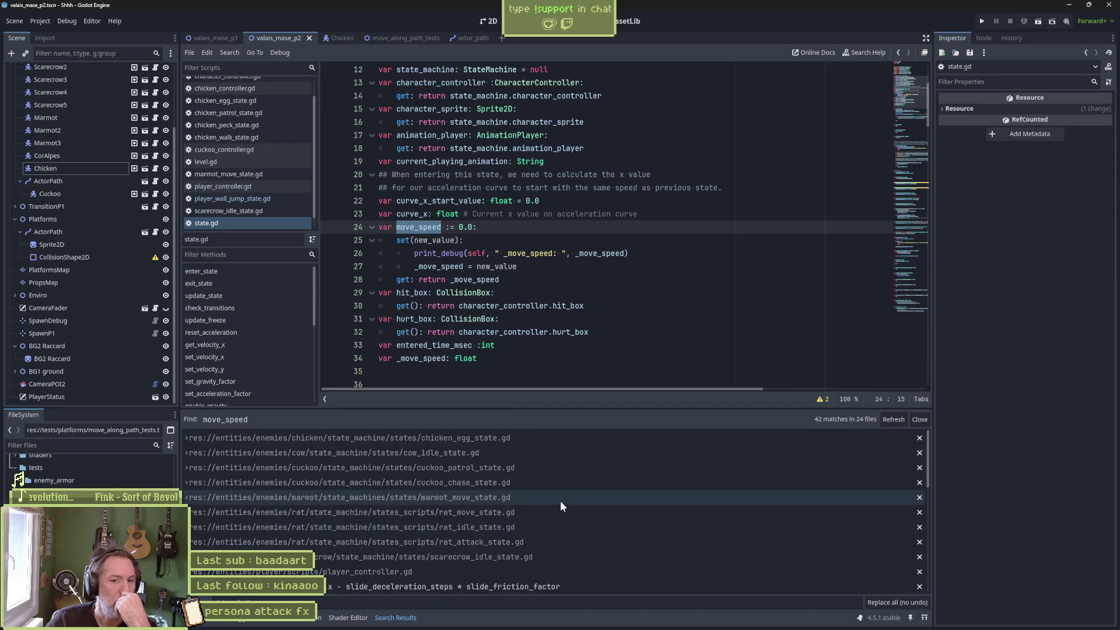
scroll(537, 481, "down", 3)
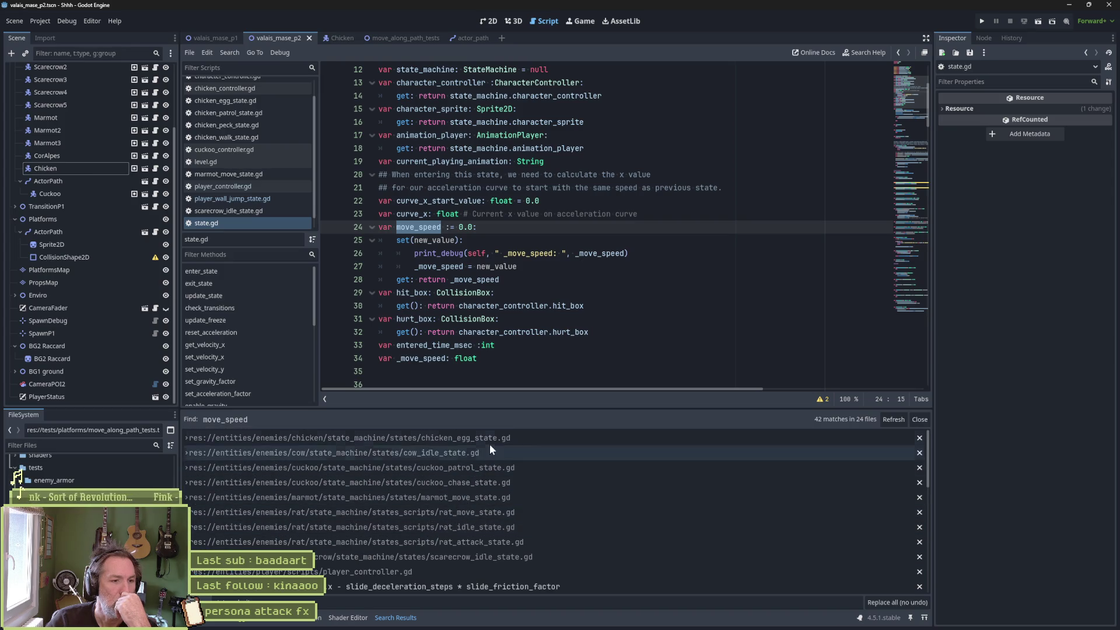
left_click(492, 439)
left_click(474, 454)
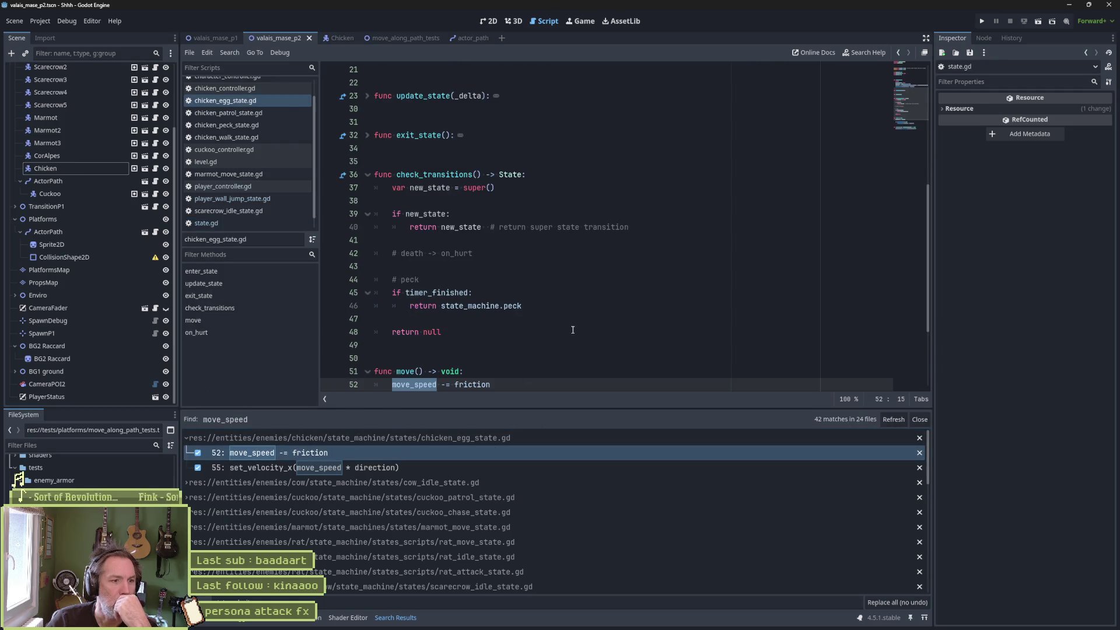
scroll(552, 333, "down", 3)
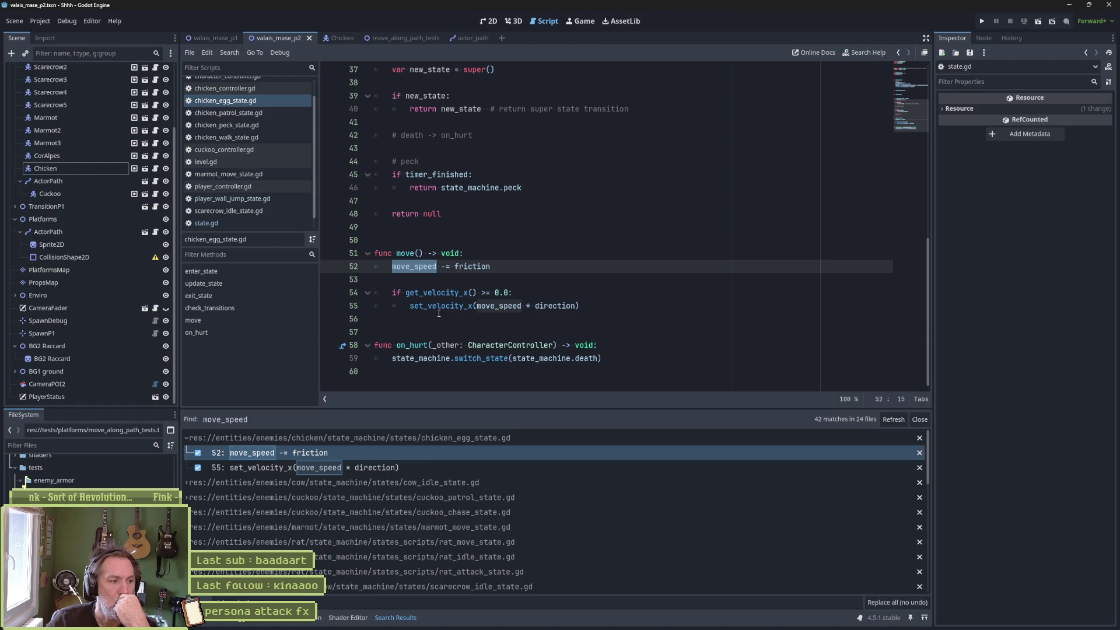
scroll(236, 154, "up", 2)
left_click(257, 97)
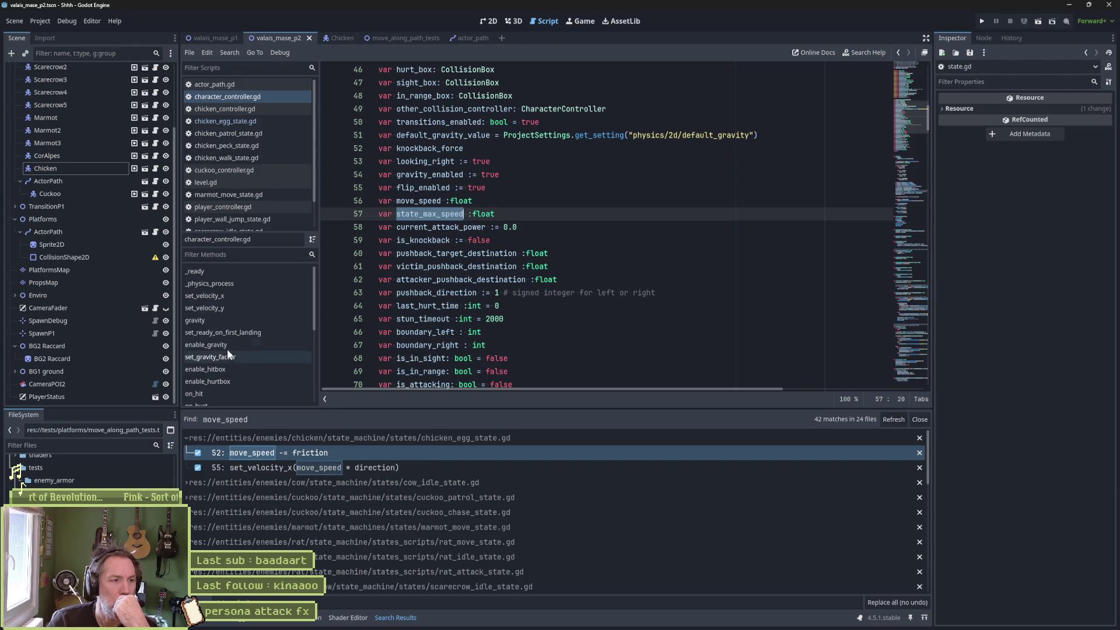
Inspect _physics_process and move_and_slide on line 141, then go to set_velocity_x at line 147
left_click(247, 283)
double_click(444, 279)
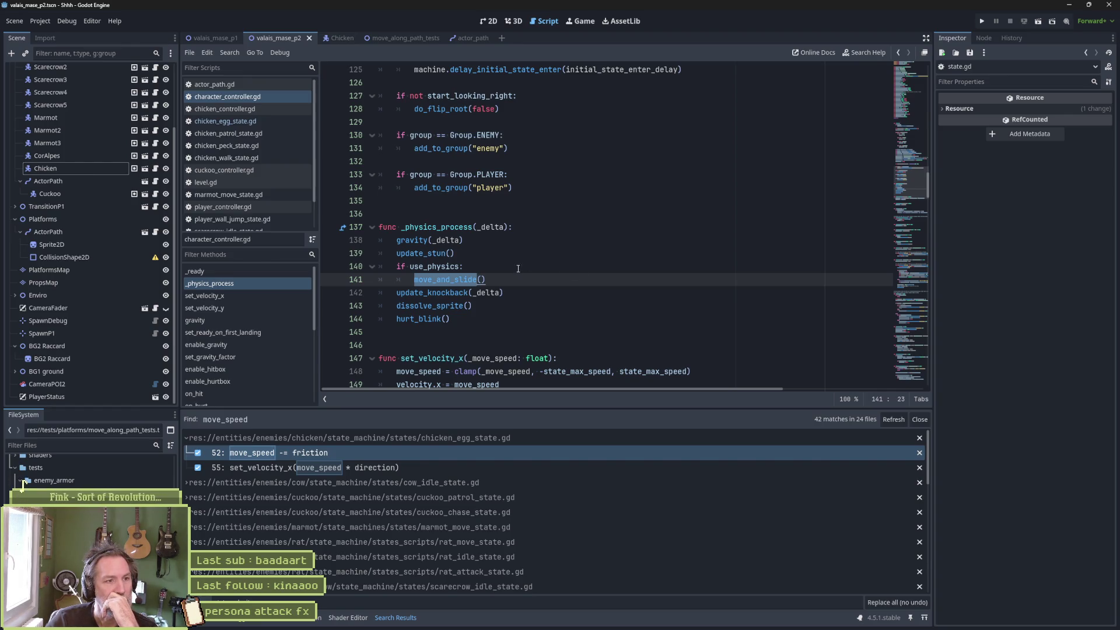
scroll(254, 334, "down", 2)
scroll(249, 341, "down", 4)
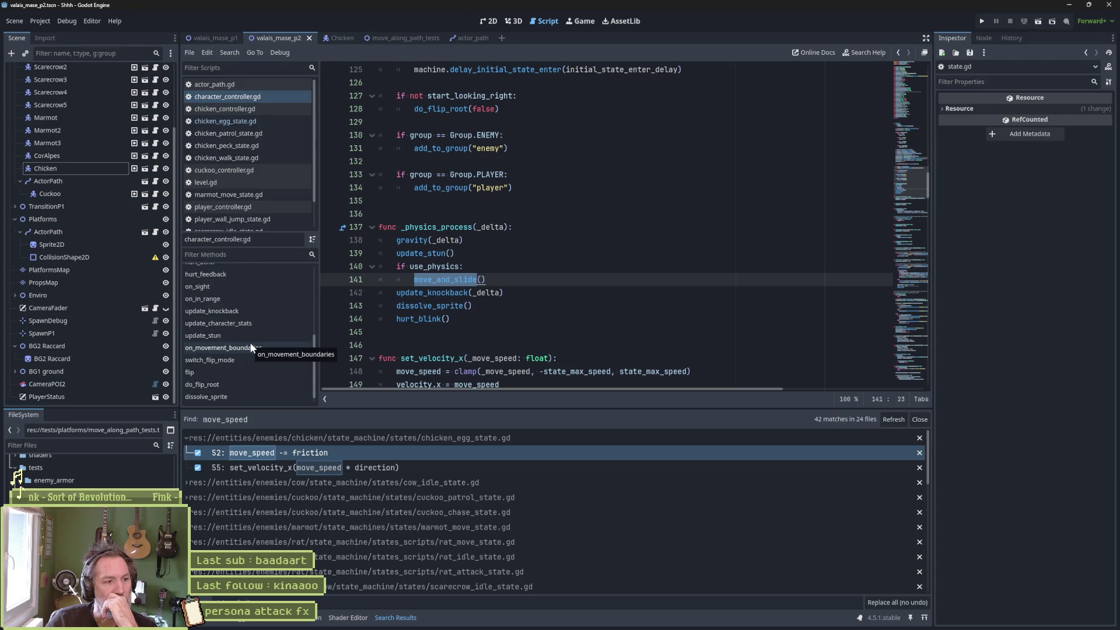
scroll(250, 344, "down", 1)
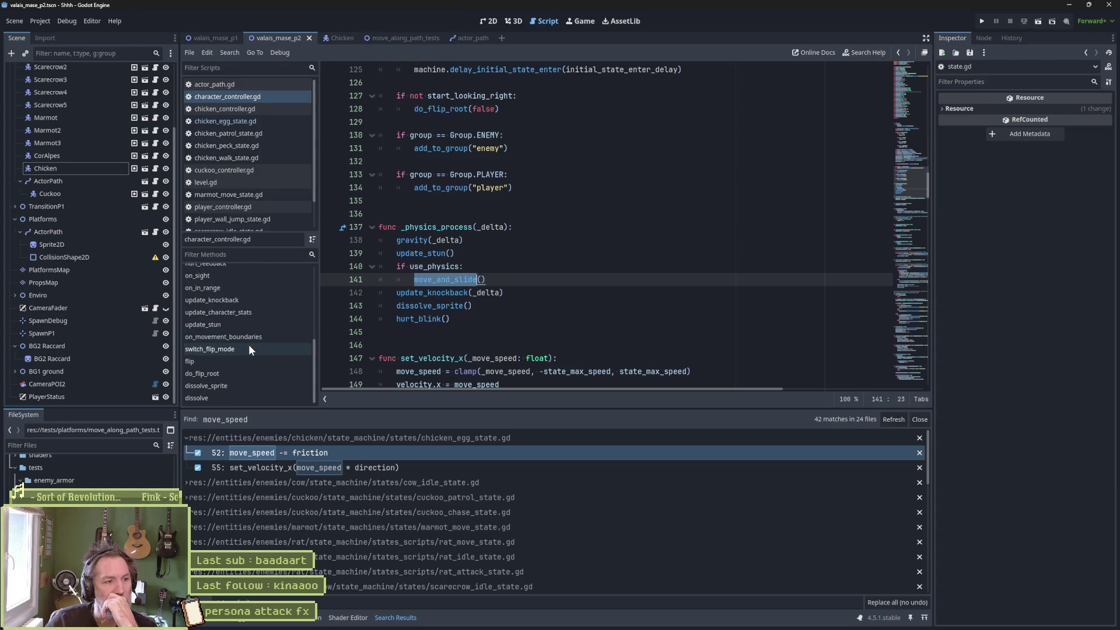
scroll(248, 345, "up", 4)
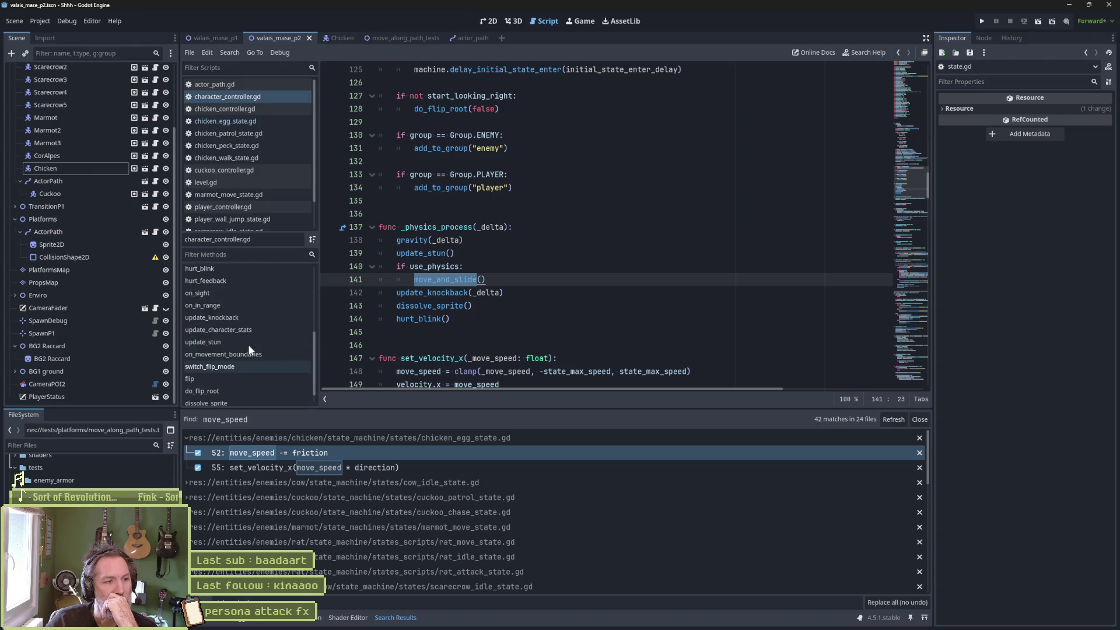
scroll(249, 345, "up", 1)
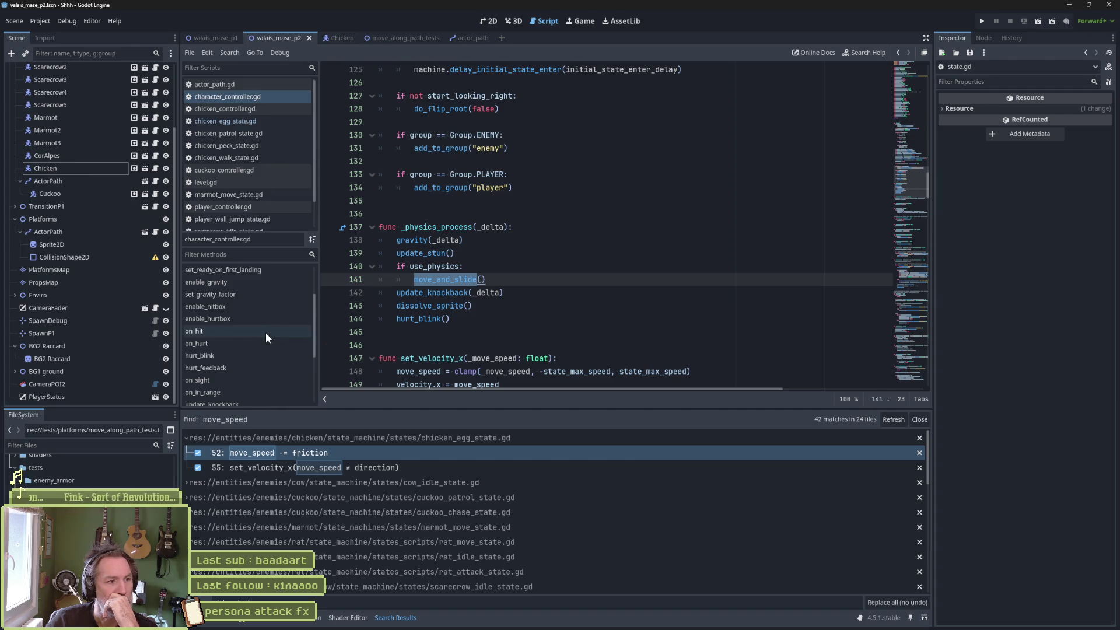
scroll(265, 332, "up", 3)
left_click(241, 286)
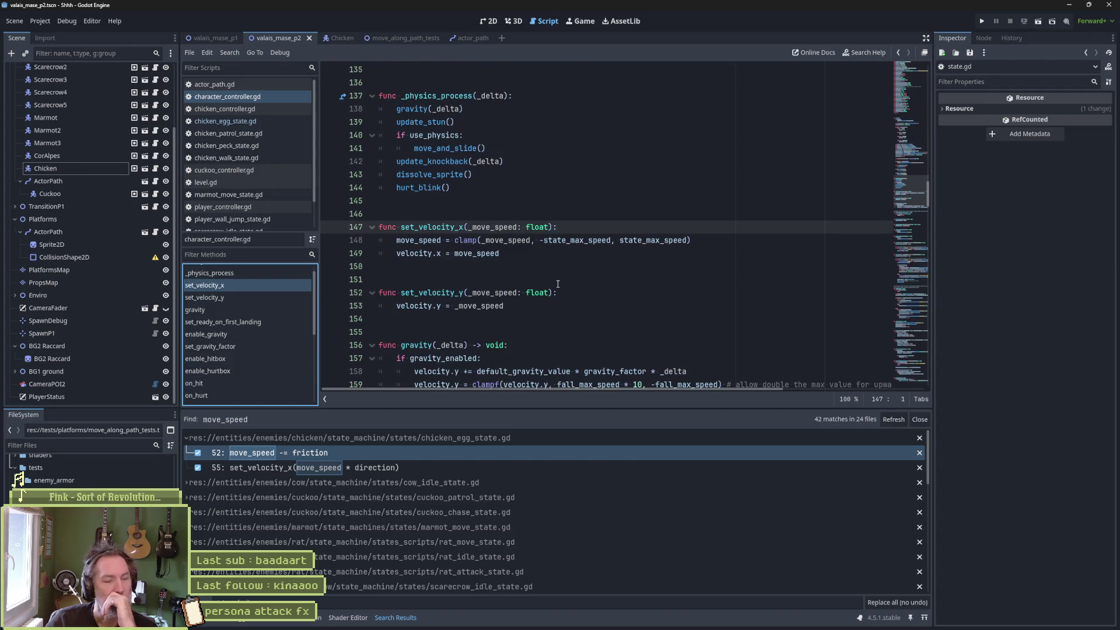
double_click(432, 227)
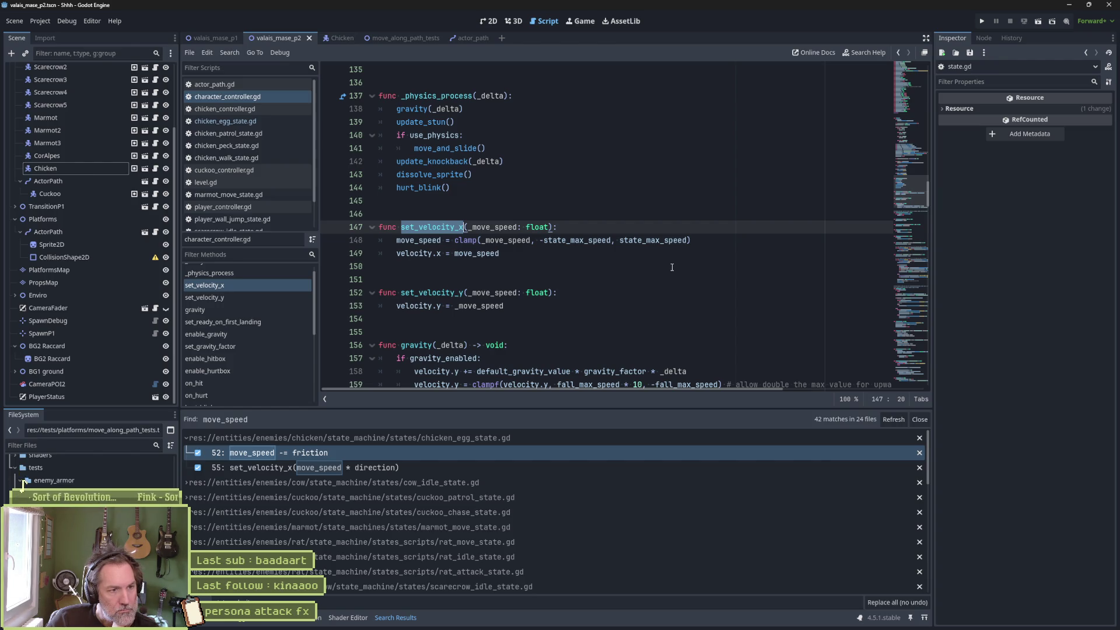
double_click(426, 240)
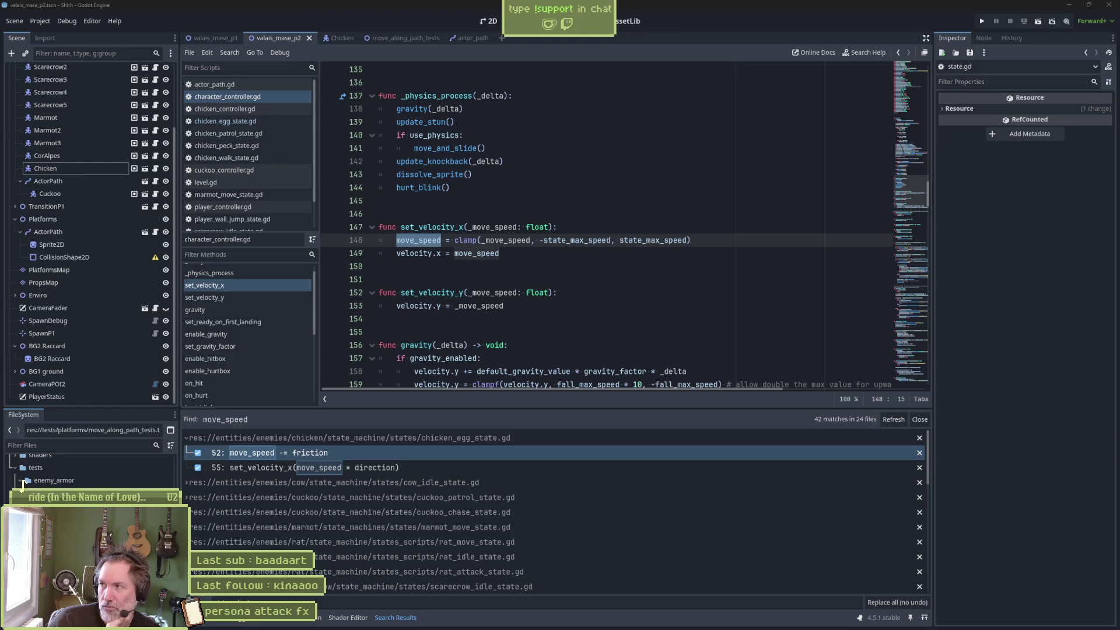
left_click(480, 255)
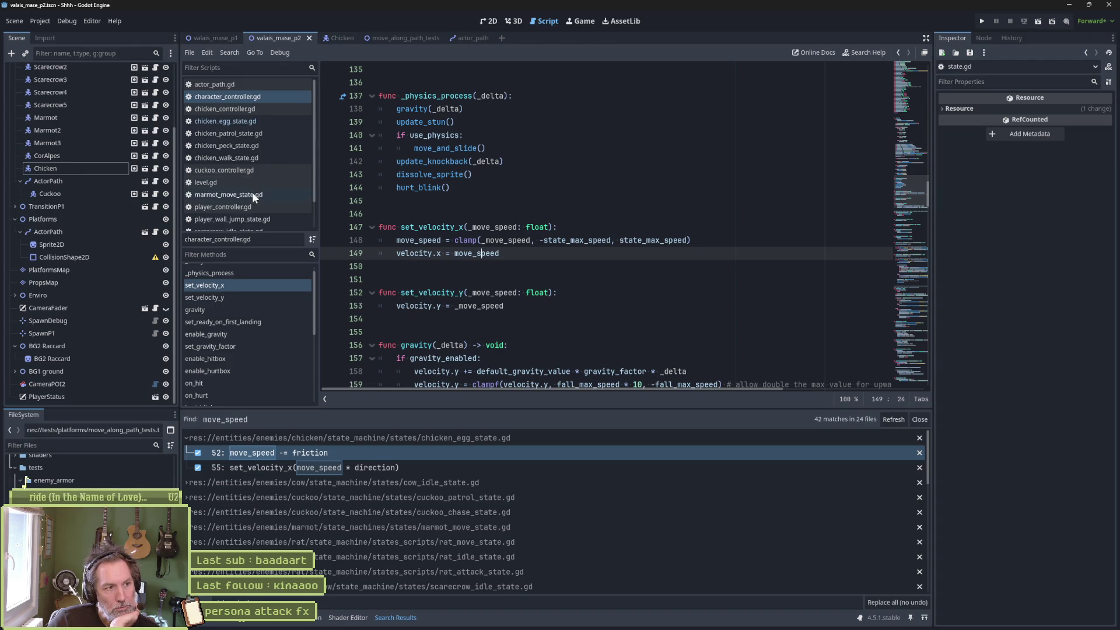
Switch to state.gd and examine the move_speed declaration with its setter and getter, lines 24–28
scroll(255, 196, "down", 3)
left_click(261, 210)
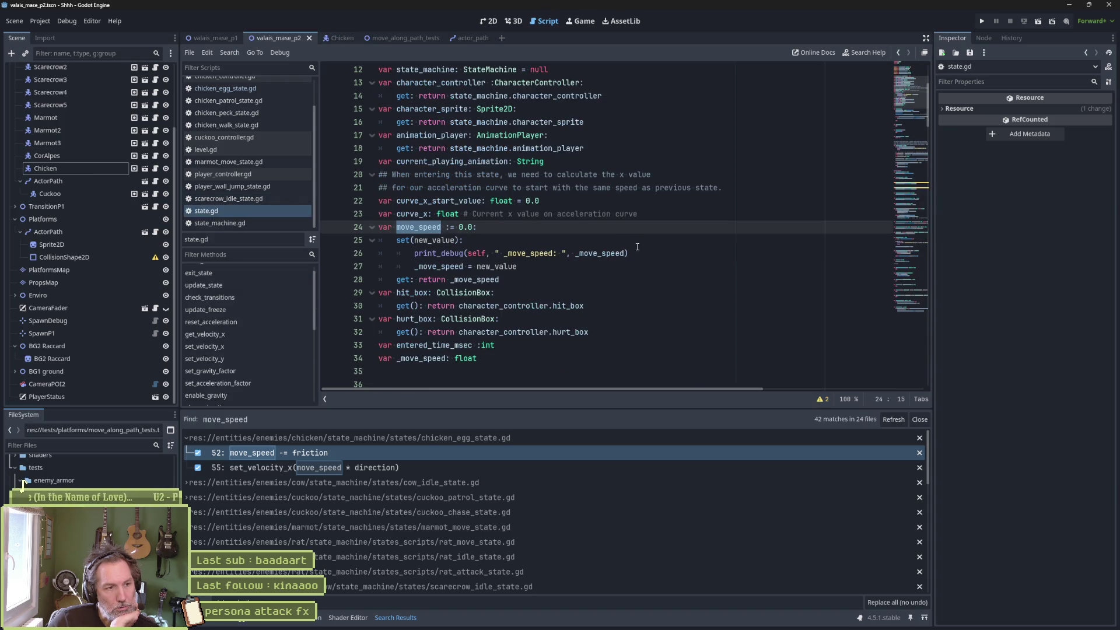
left_click(412, 228)
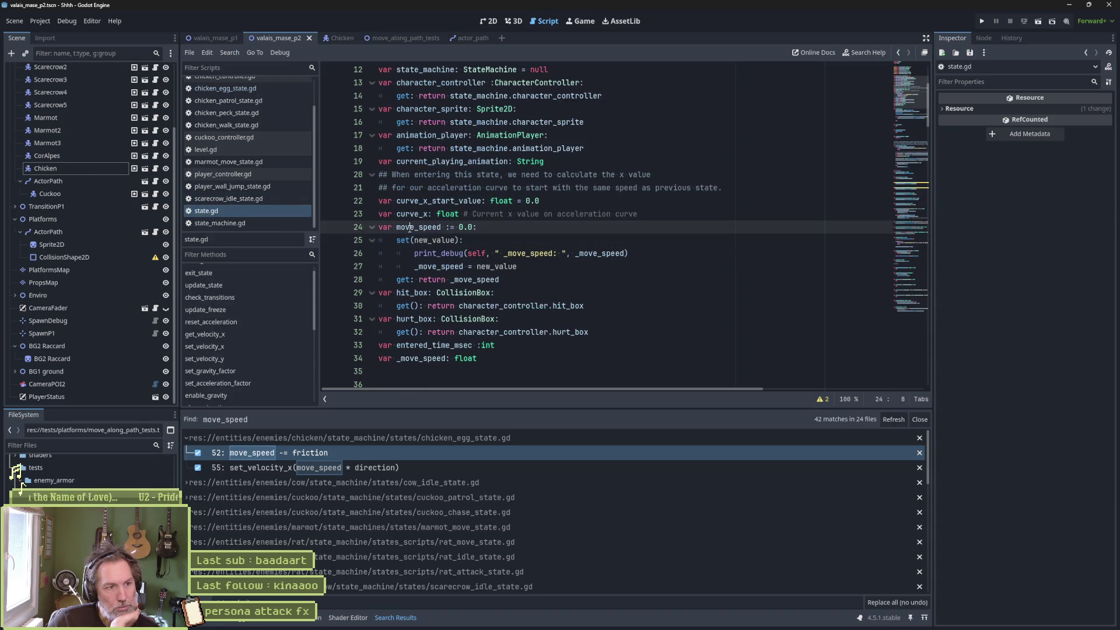
left_click(419, 240)
mouse_move(488, 277)
left_mouse_down()
mouse_move(397, 239)
mouse_move(415, 267)
mouse_move(637, 276)
left_mouse_up()
left_click(421, 232)
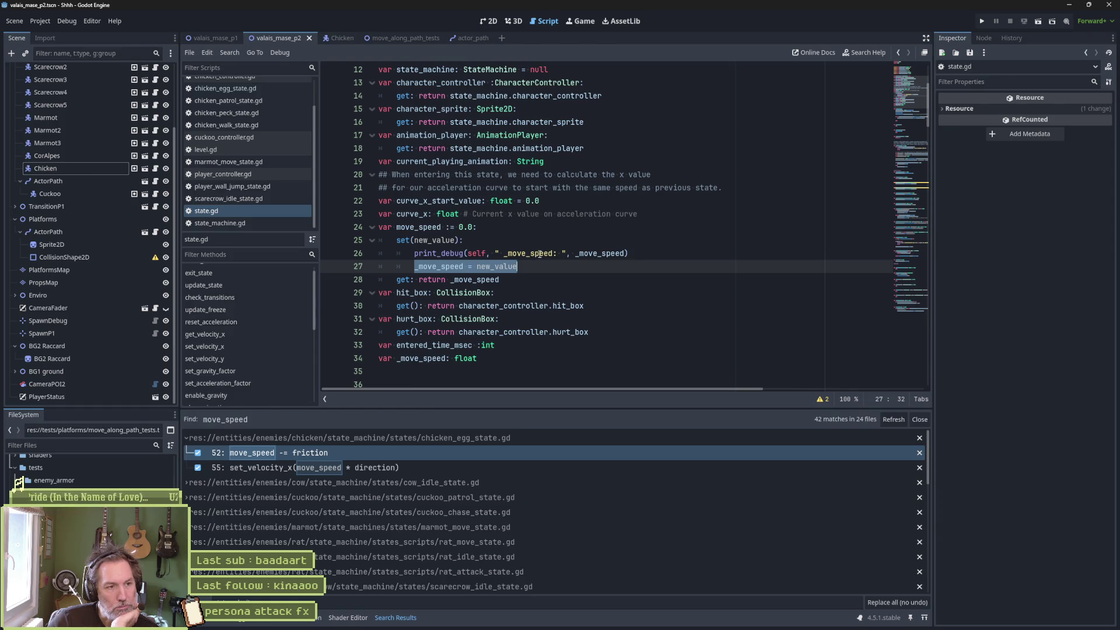
Delete the _move_speed variable declaration and the setter's print_debug line
double_click(439, 266)
left_click(493, 357)
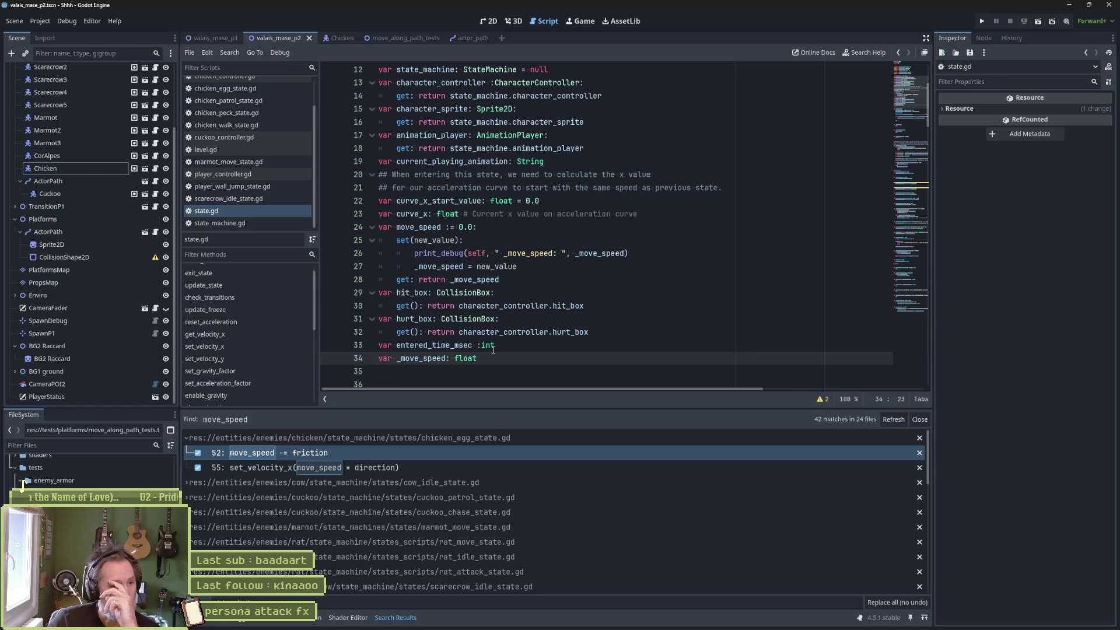
key("ctrl+shift+k")
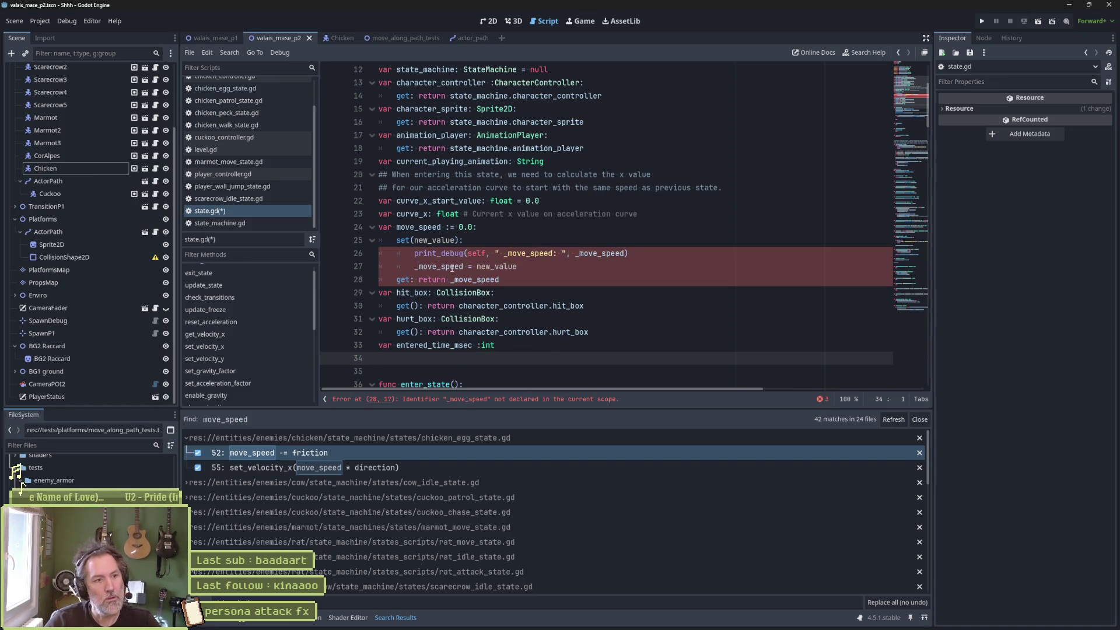
left_click(456, 252)
key("ctrl+shift+k")
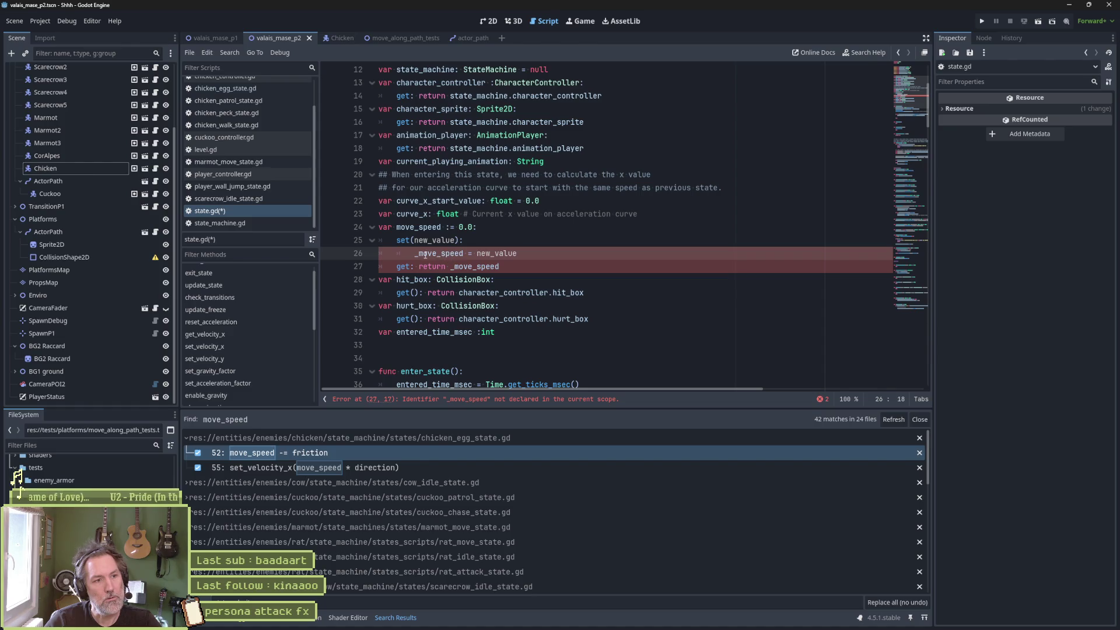
Point the move_speed setter and getter at character_controller.move_speed and save
key("Delete")
type("cha")
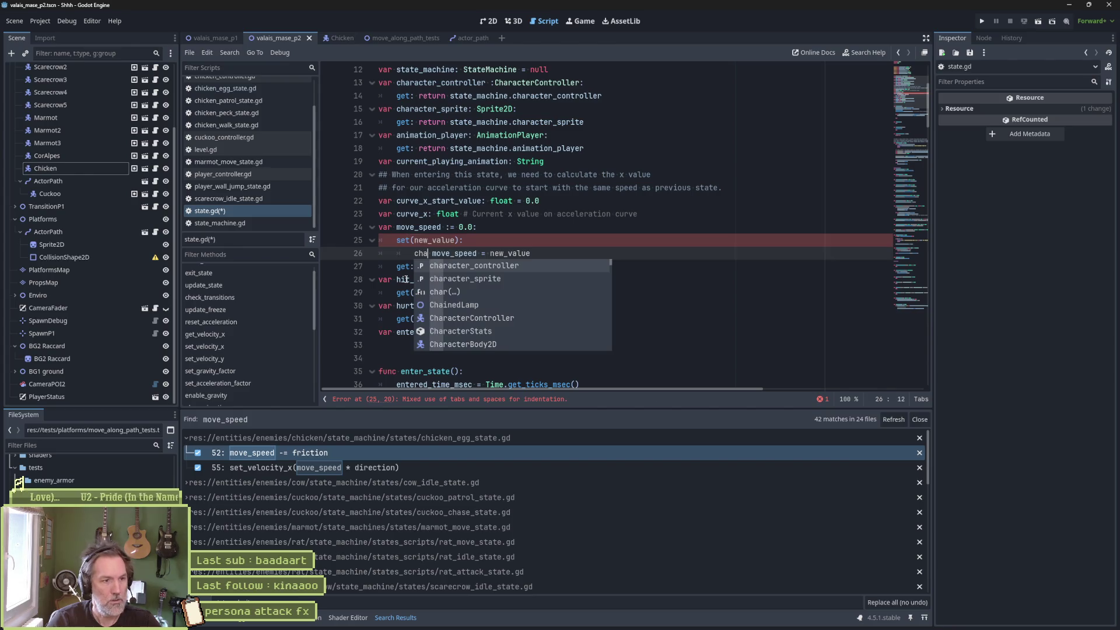
key("Return")
type(".")
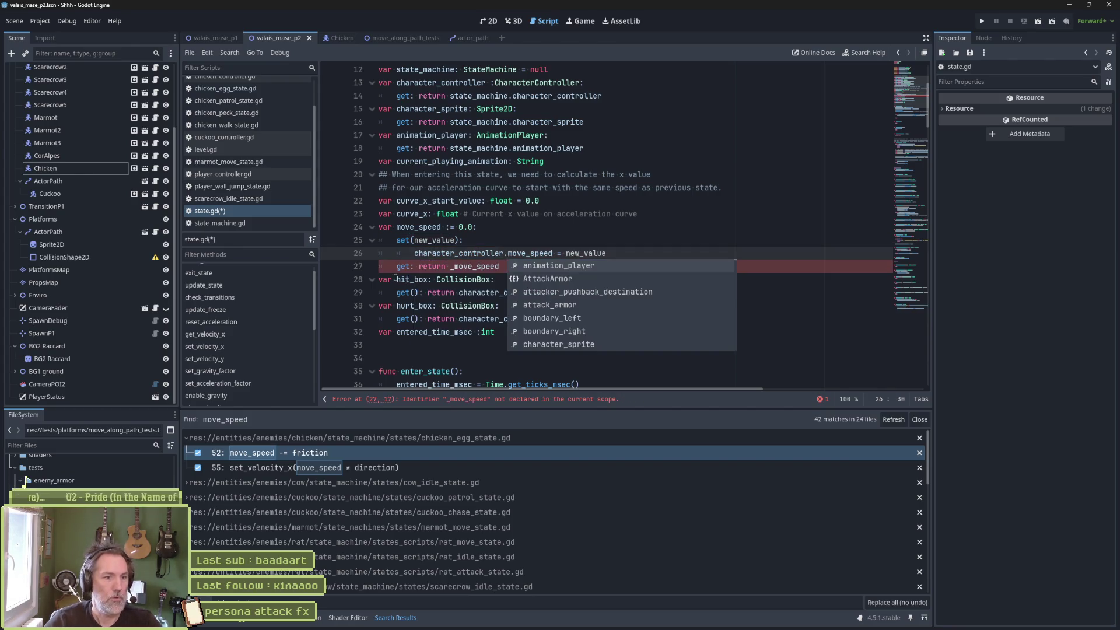
key("shift+Home")
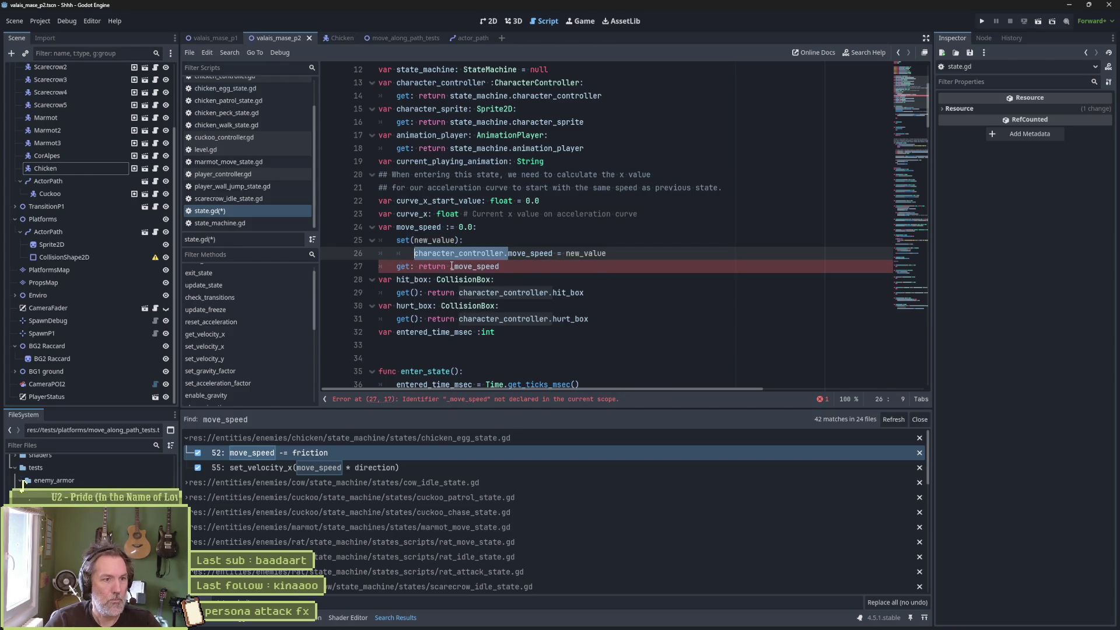
key("ctrl+c")
left_click(451, 266)
key("ctrl+v")
key("ctrl+s")
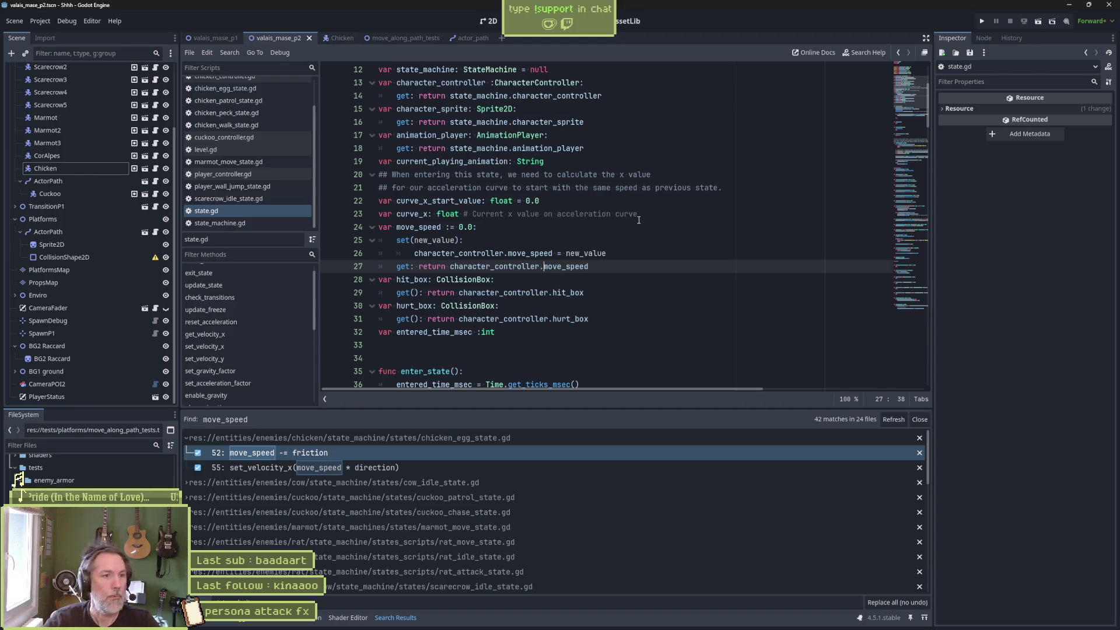
Join the setter assignment onto the set line and save state.gd
left_click(546, 243)
key("Delete")
key("Delete")
key("Delete")
key("ctrl+s")
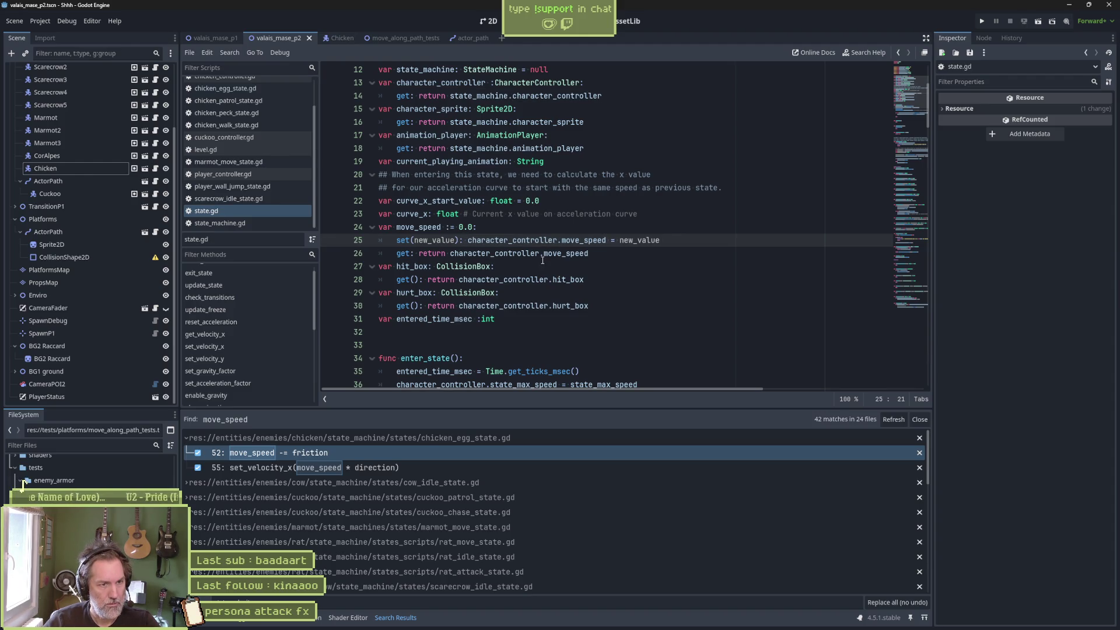
mouse_move(542, 261)
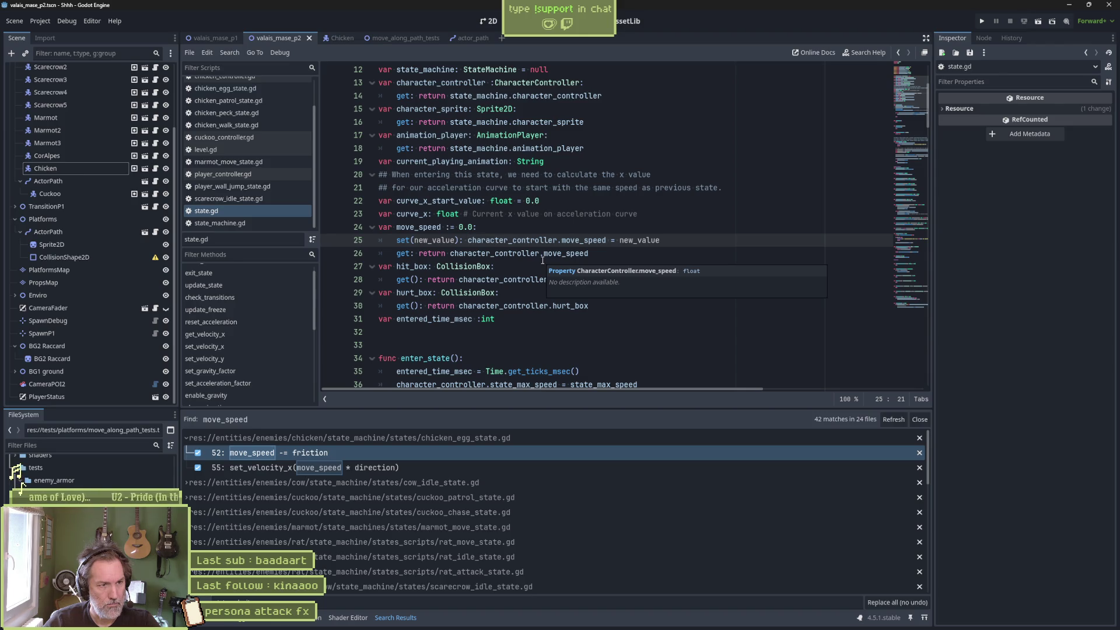
Jump to line 52 'move_speed -= friction', select the line 55 set_velocity_x call, then switch to character_controller.gd
left_click(435, 451)
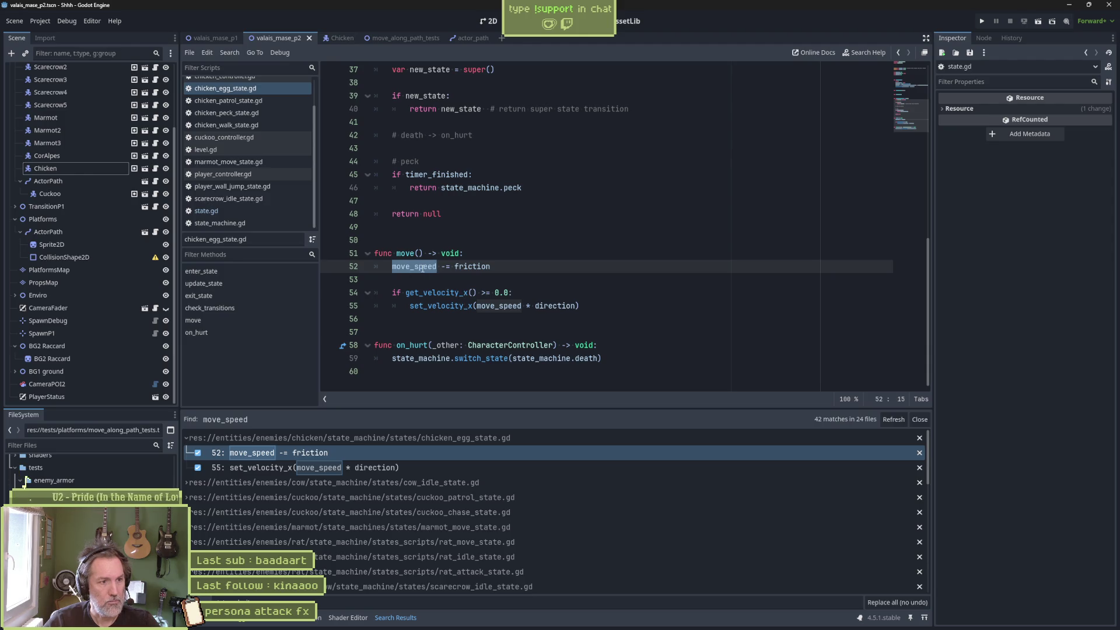
mouse_move(422, 268)
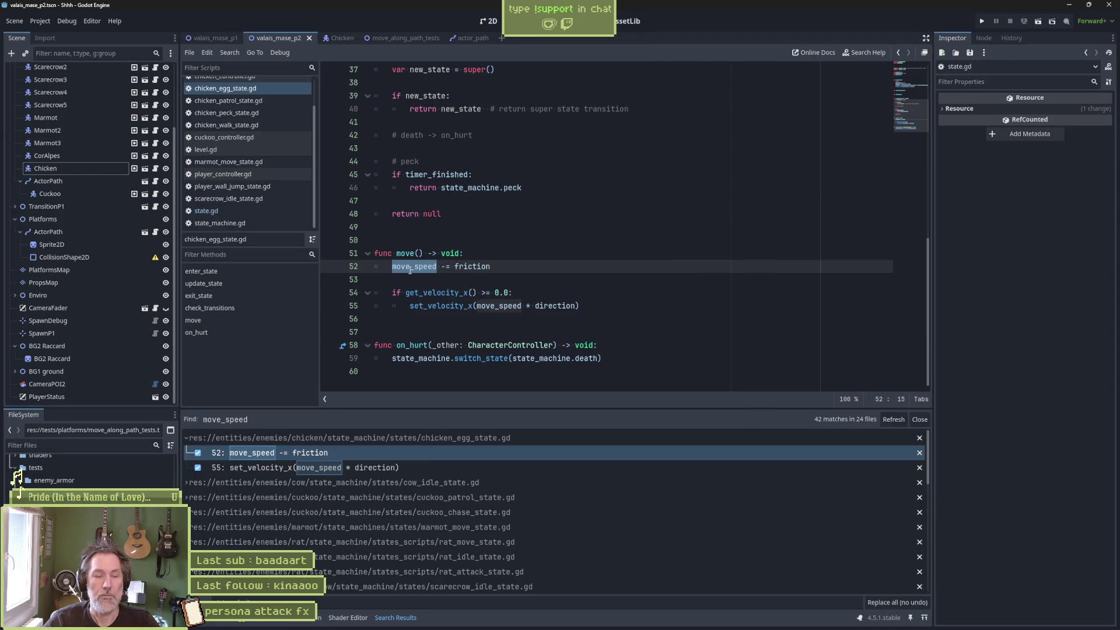
key("Down")
left_click_drag(410, 306, 477, 307)
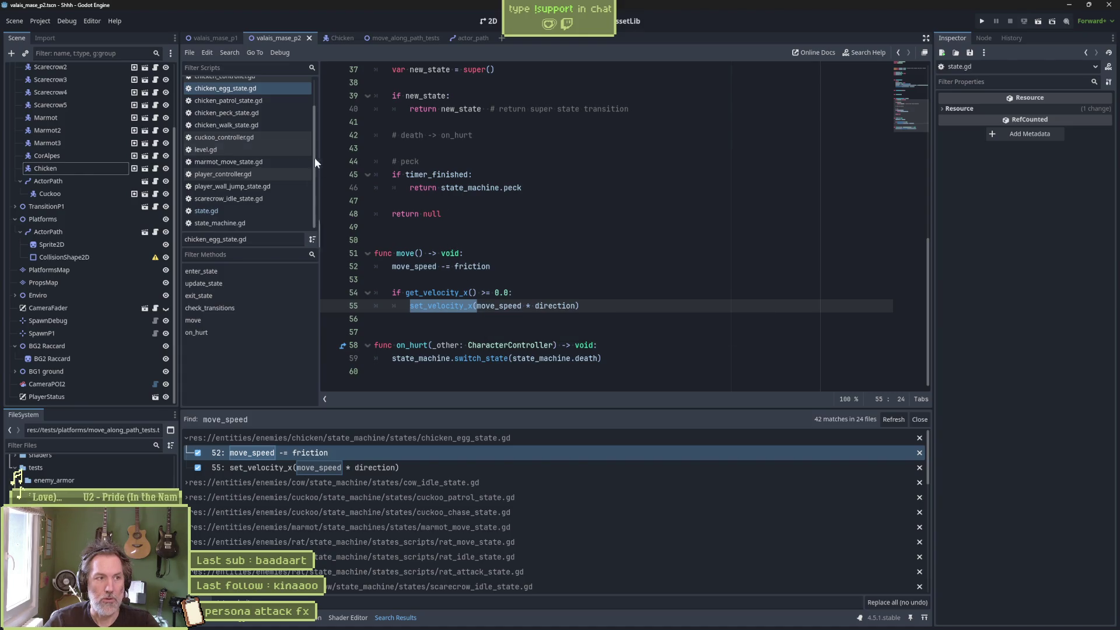
scroll(258, 128, "up", 2)
left_click(251, 96)
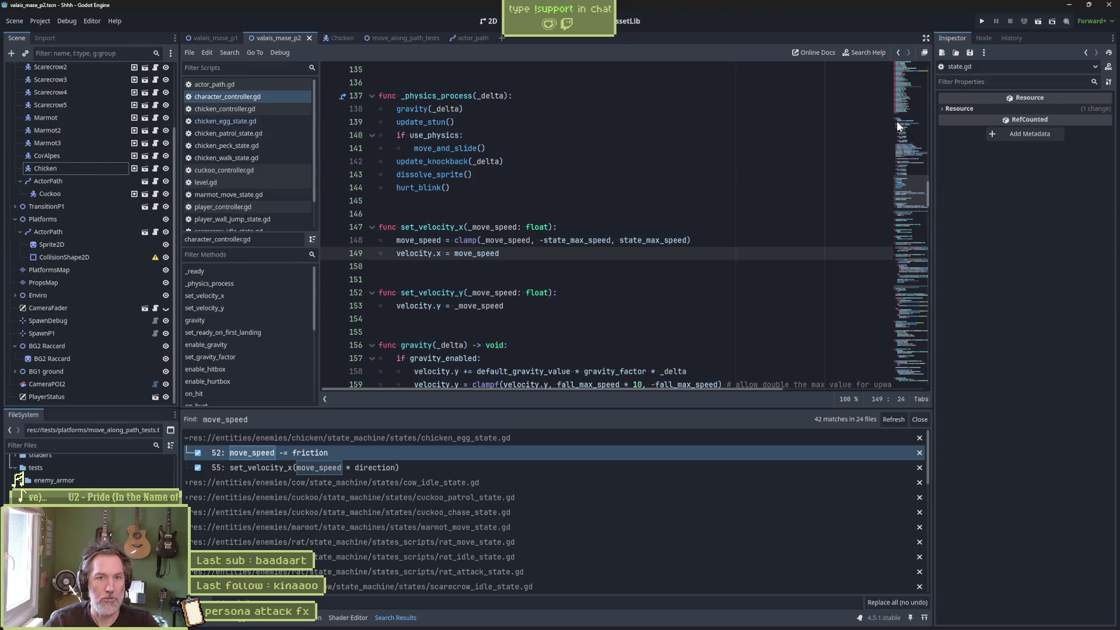
Change ' :float' to ': float' in the move_speed and state_max_speed declarations on lines 56-57
left_click(909, 86)
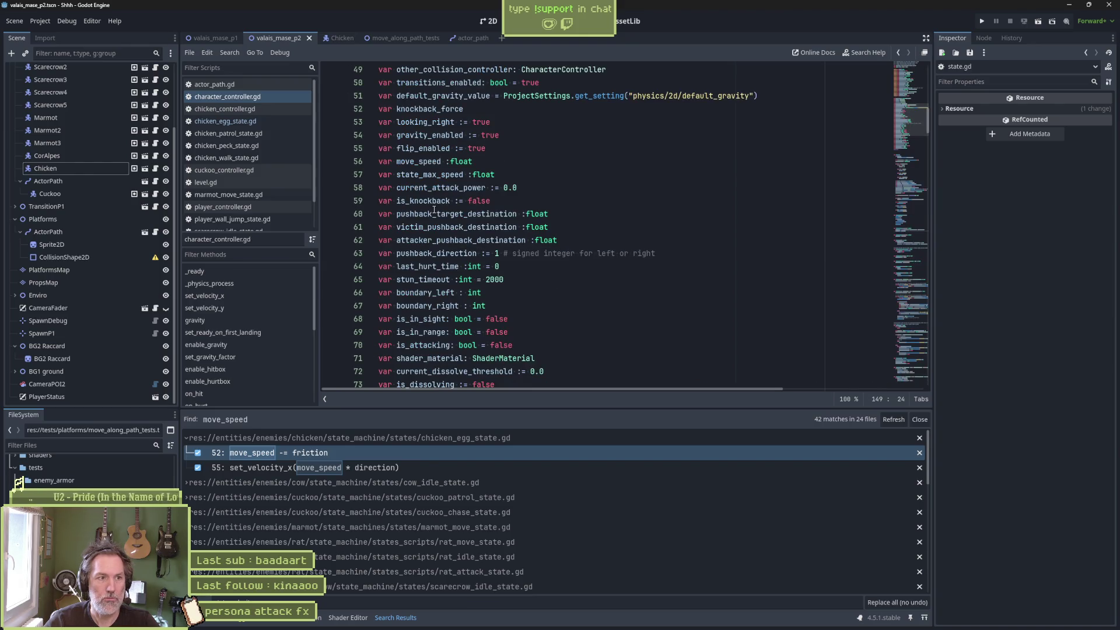
double_click(418, 161)
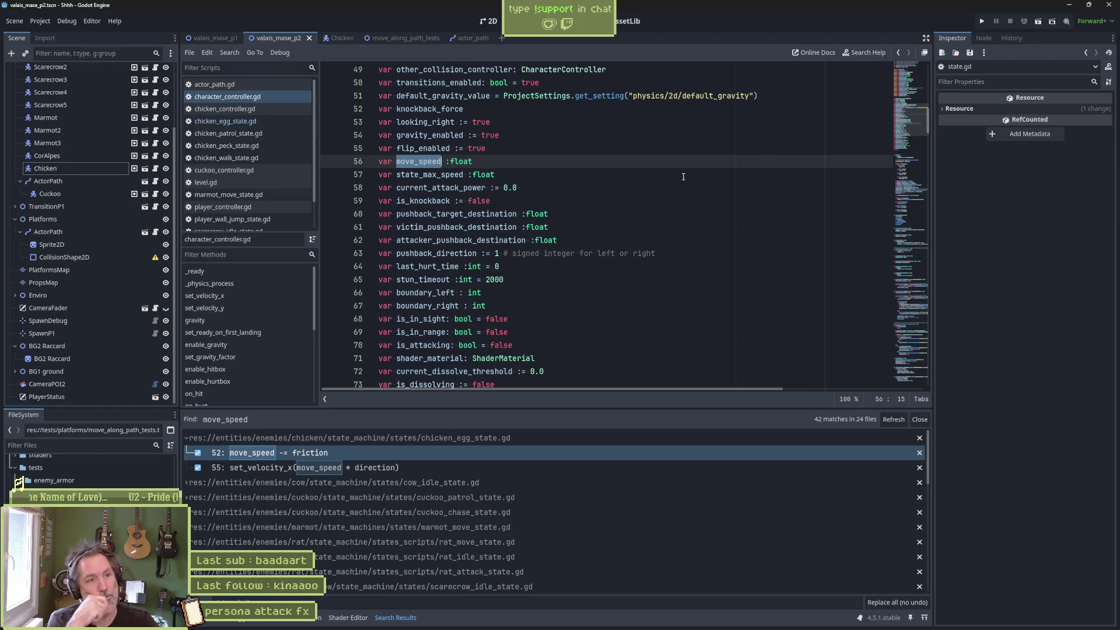
left_click(481, 168)
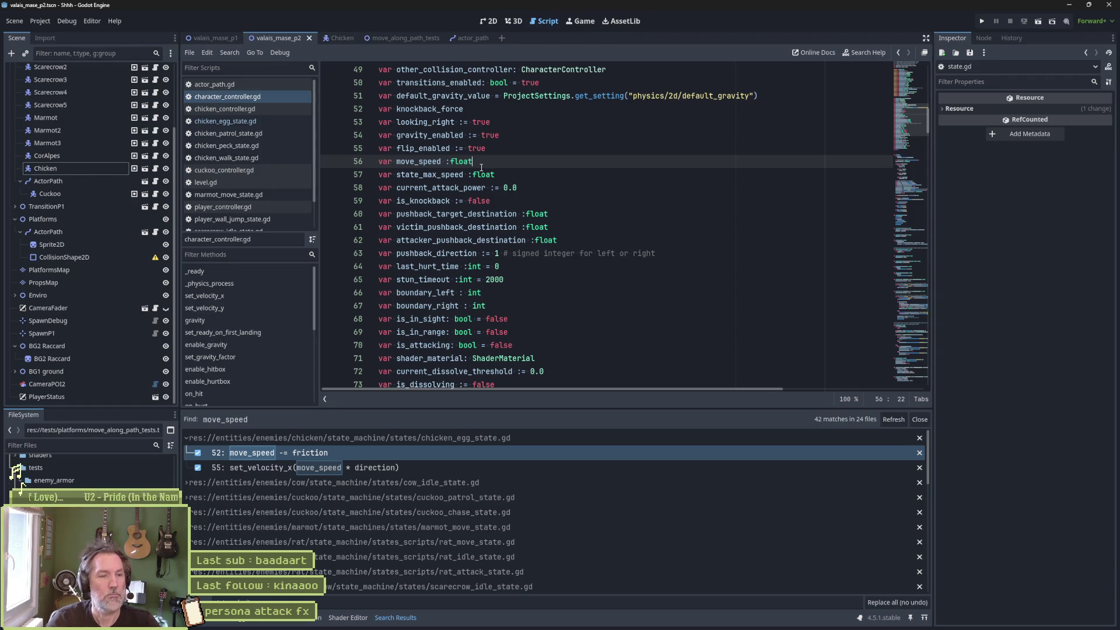
key("BackSpace")
key("BackSpace")
type(":")
key("Right")
key("Down")
key("Right")
key("Right")
key("Delete")
key("Delete")
type(":")
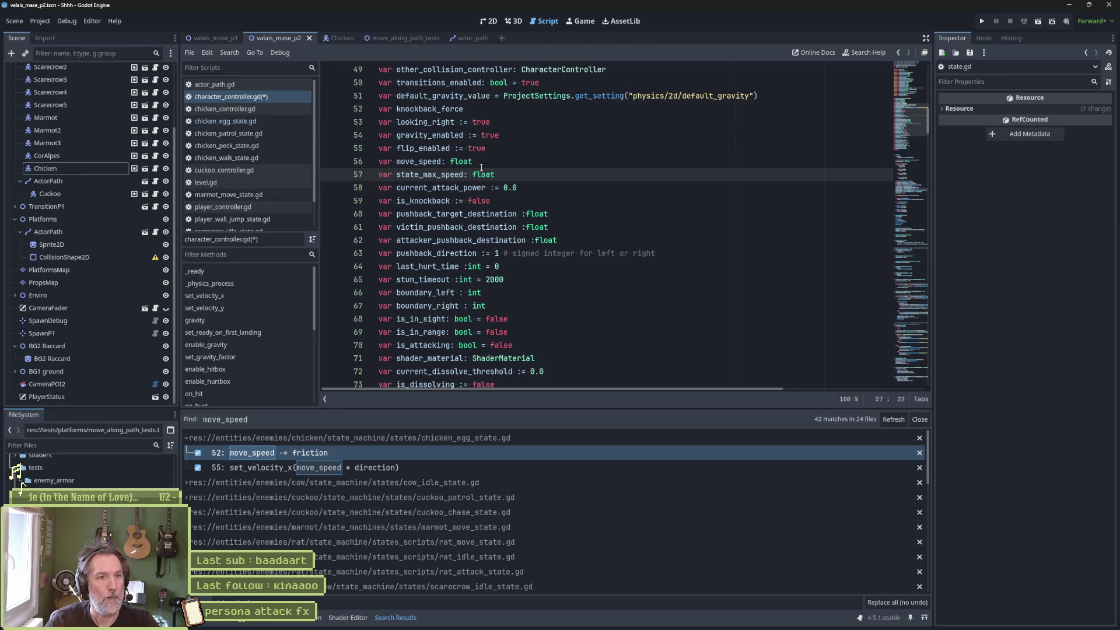
left_click(481, 168)
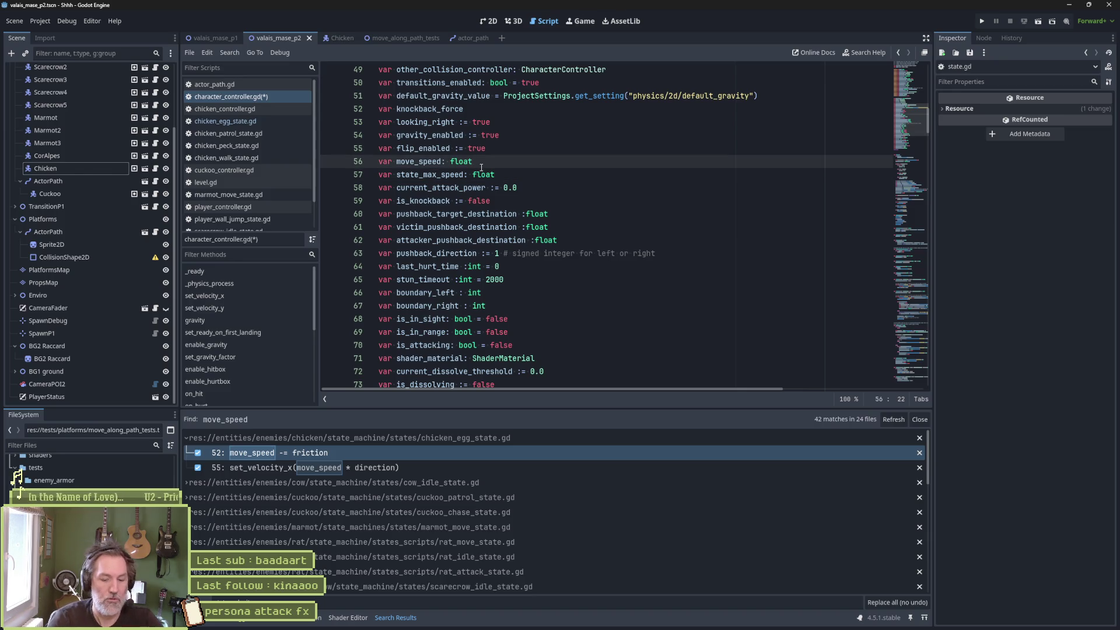
Add a move_speed setter 'set(value): set_velocity_x(value)' under its declaration
type(":")
key("Return")
type("set(valu")
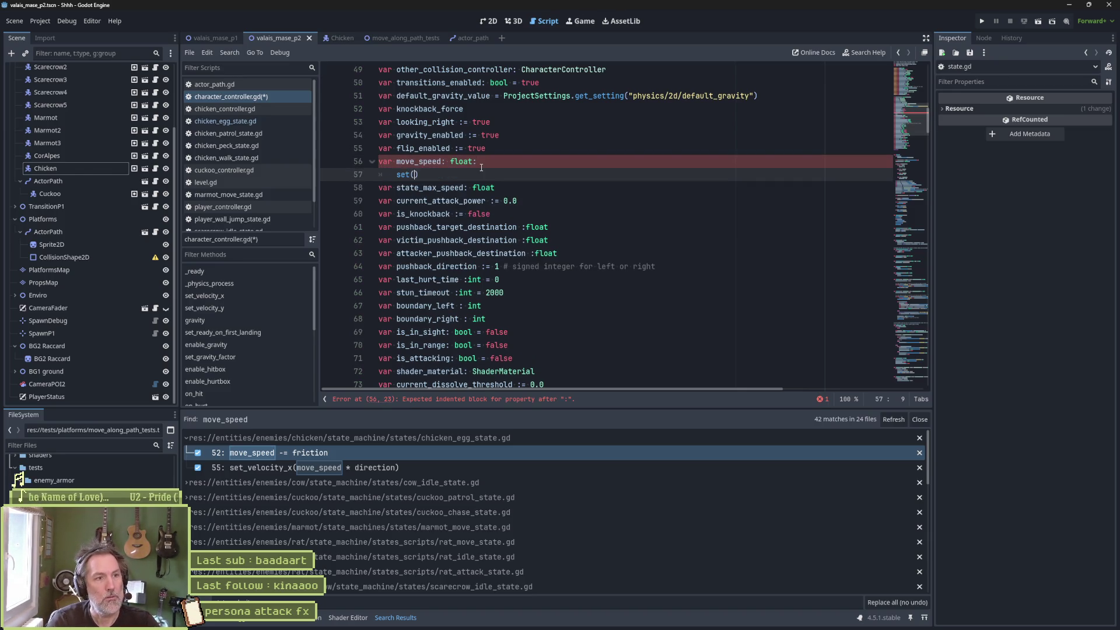
type("e):")
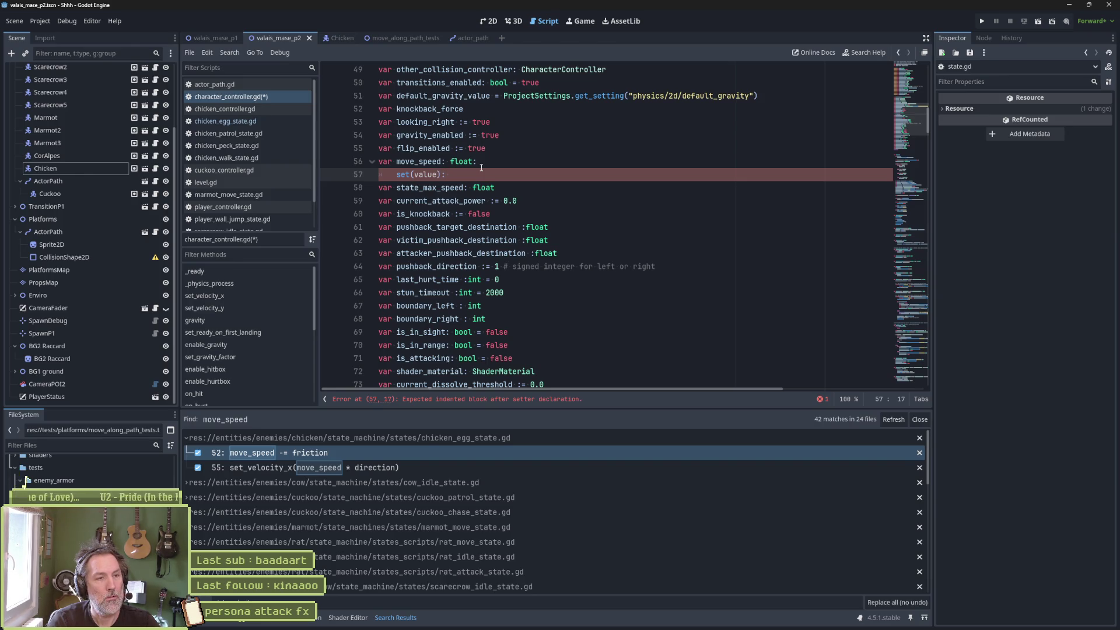
type(" set_ve")
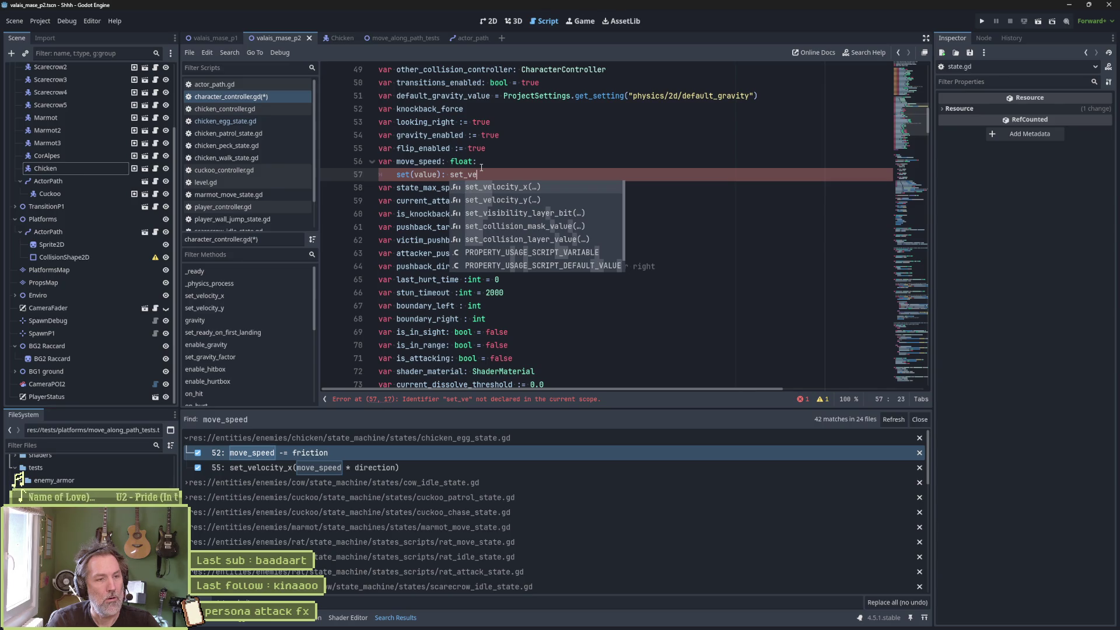
key("Return")
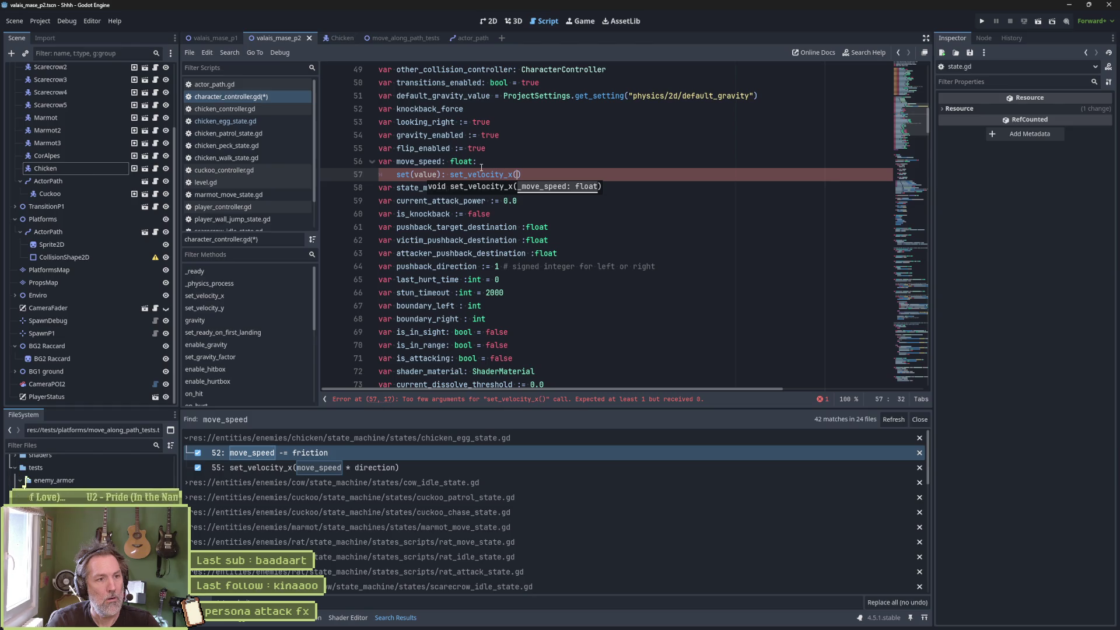
type("value)")
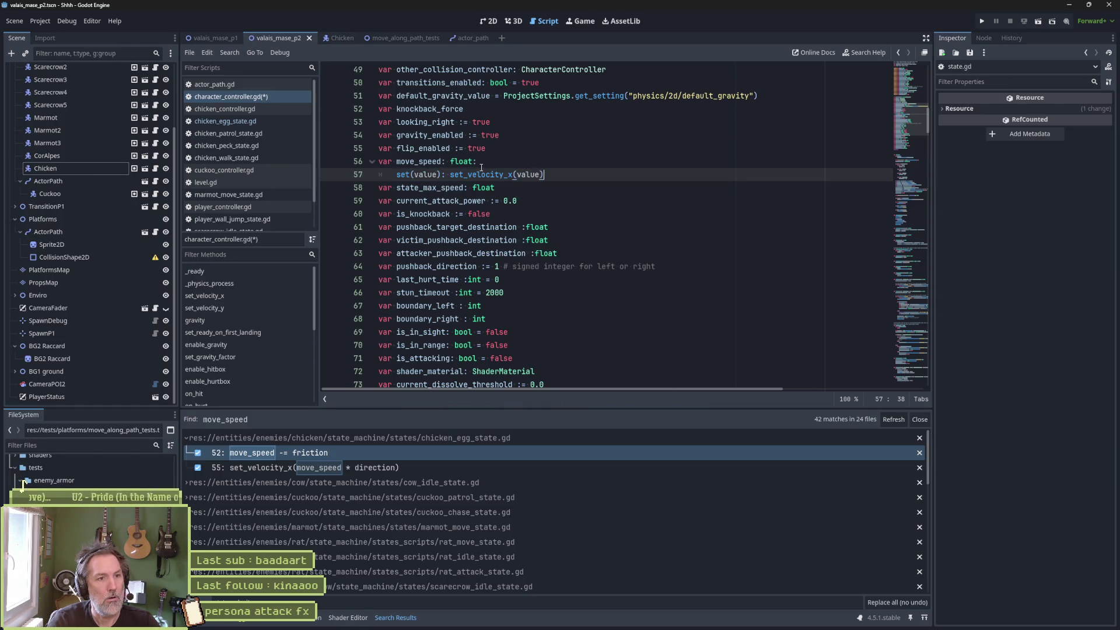
key("Return")
Add the getter 'get: return velocity.x' and save character_controller.gd
type("get(")
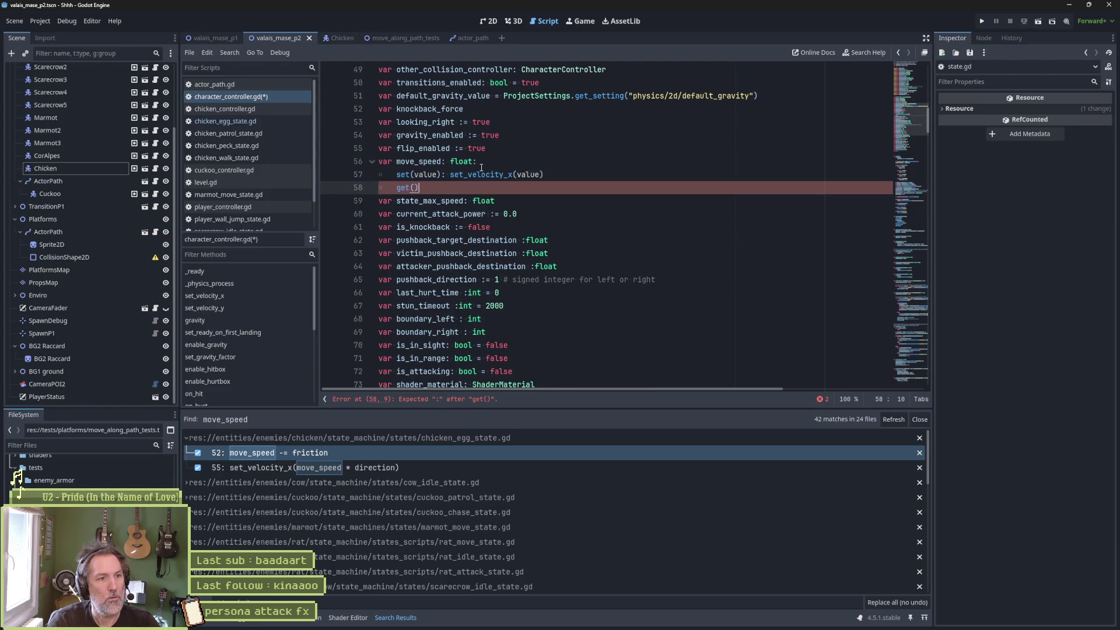
key("BackSpace")
key("BackSpace")
type(": return ")
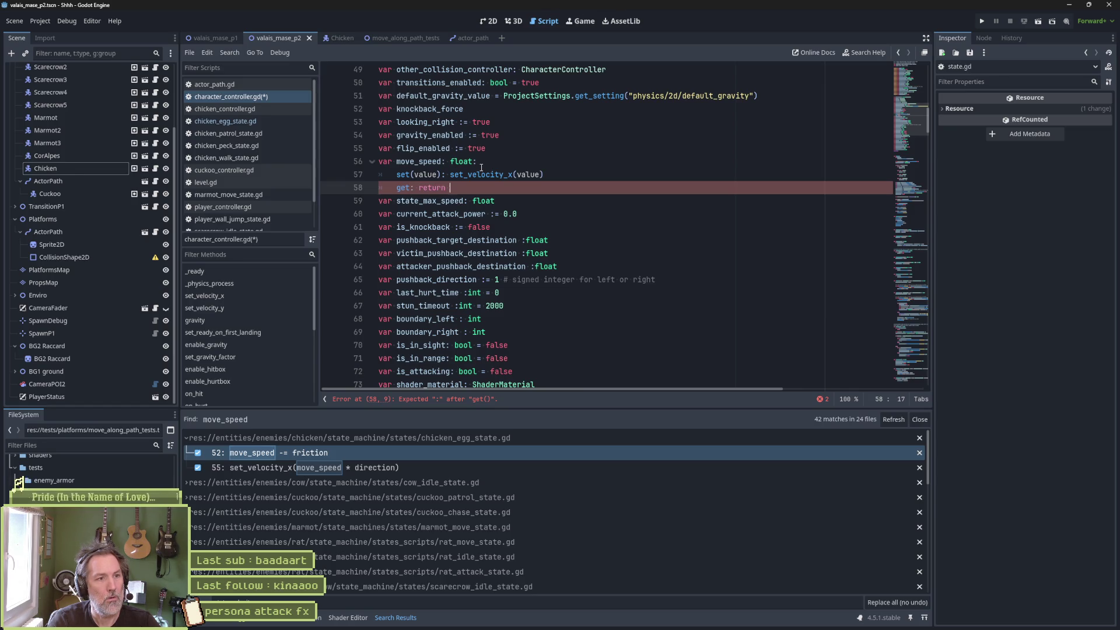
type("get_")
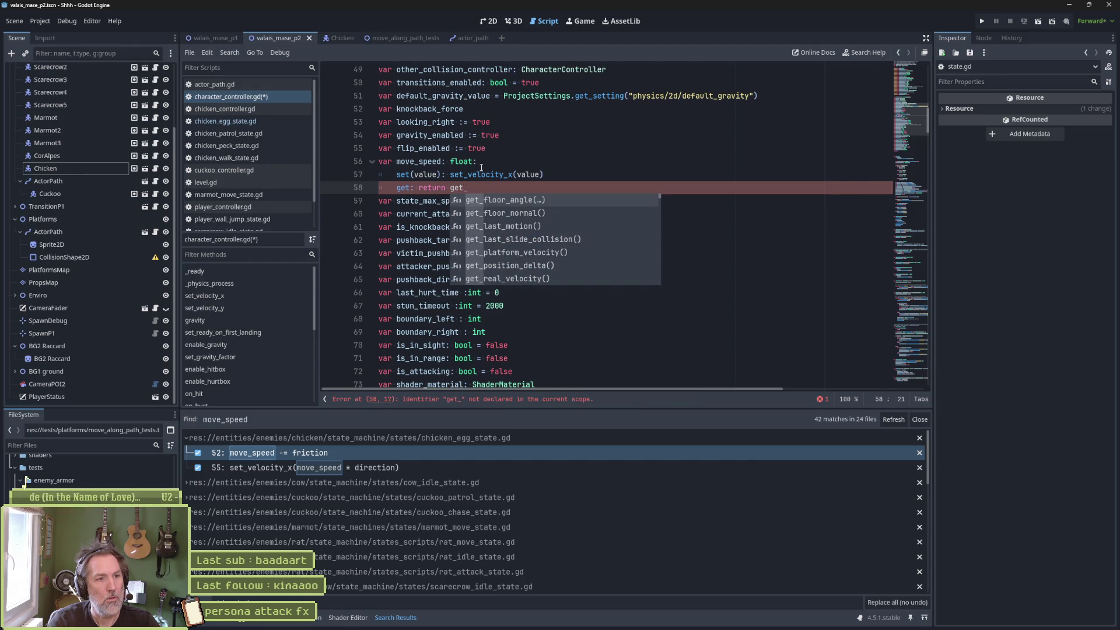
key("BackSpace")
key("BackSpace")
key("BackSpace")
key("BackSpace")
type("ve")
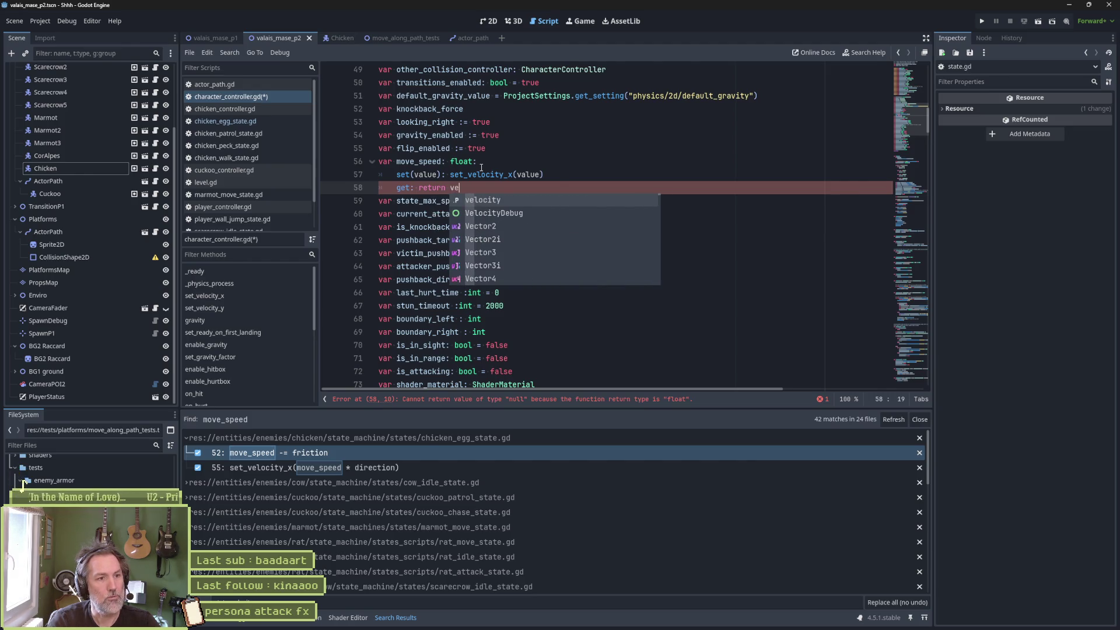
key("Return")
type(".")
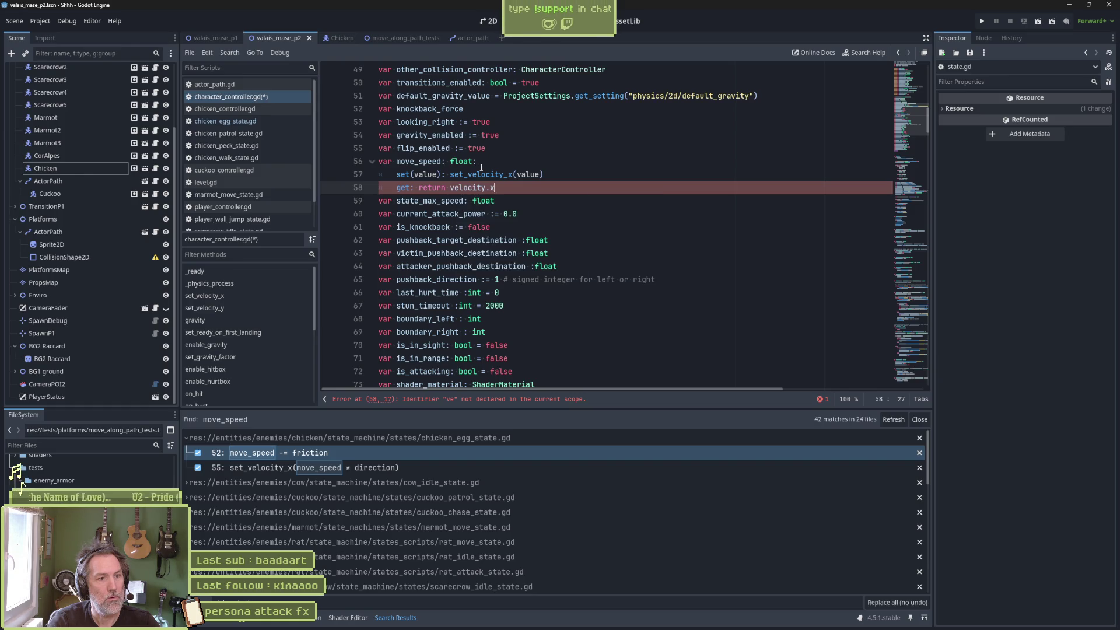
type("x")
key("Escape")
key("Up")
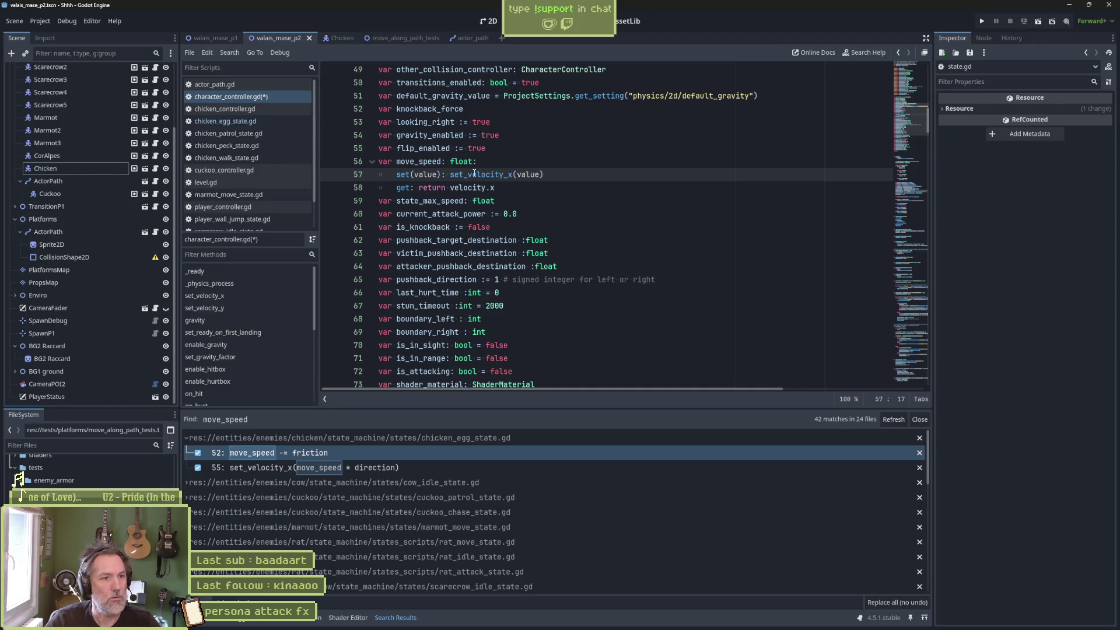
mouse_move(475, 174)
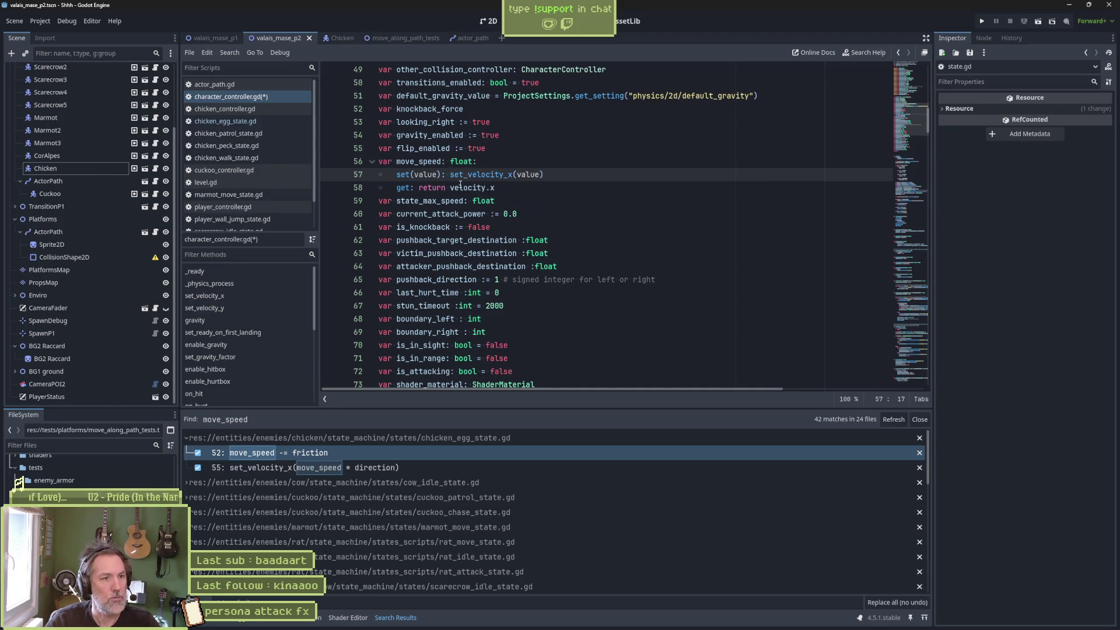
key("ctrl+s")
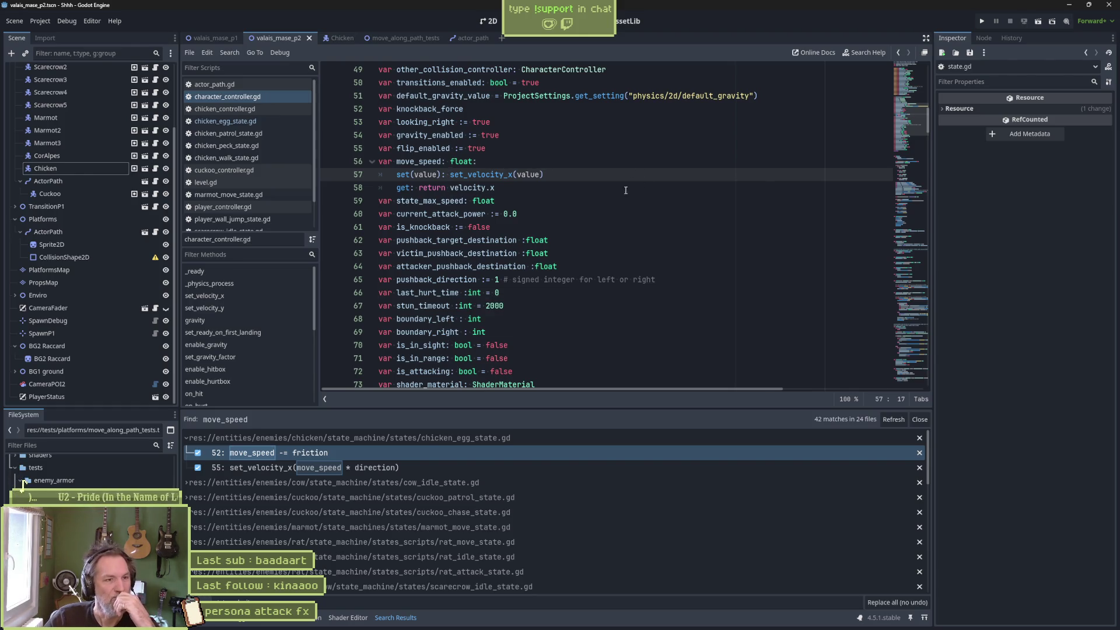
Select move_speed and its 'return velocity.x' getter, then switch to state.gd in the script list
double_click(424, 161)
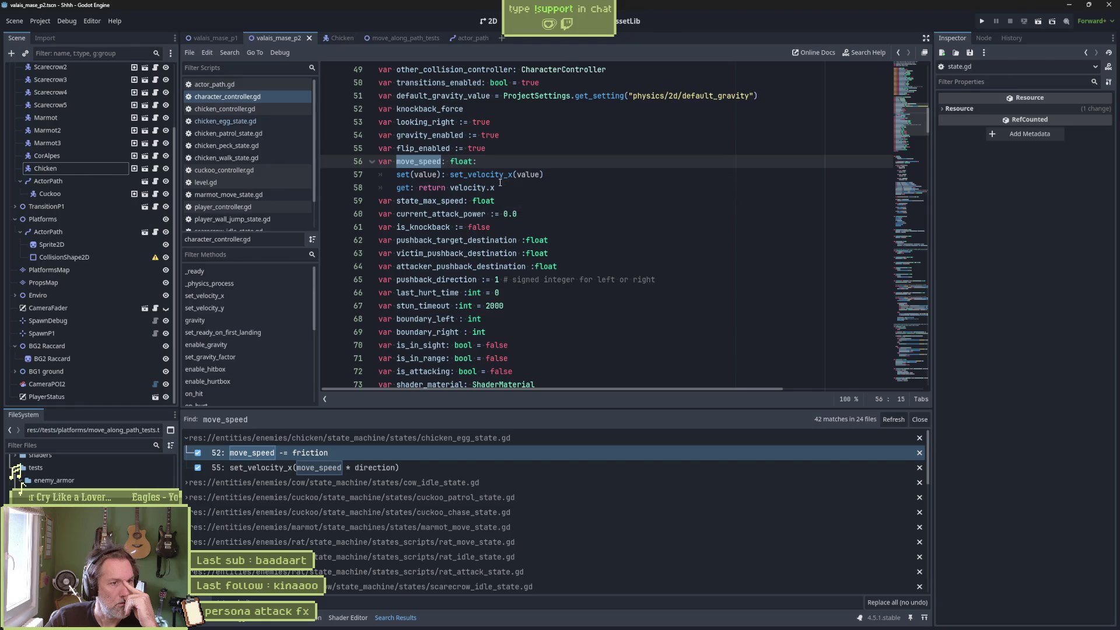
left_click_drag(496, 187, 420, 187)
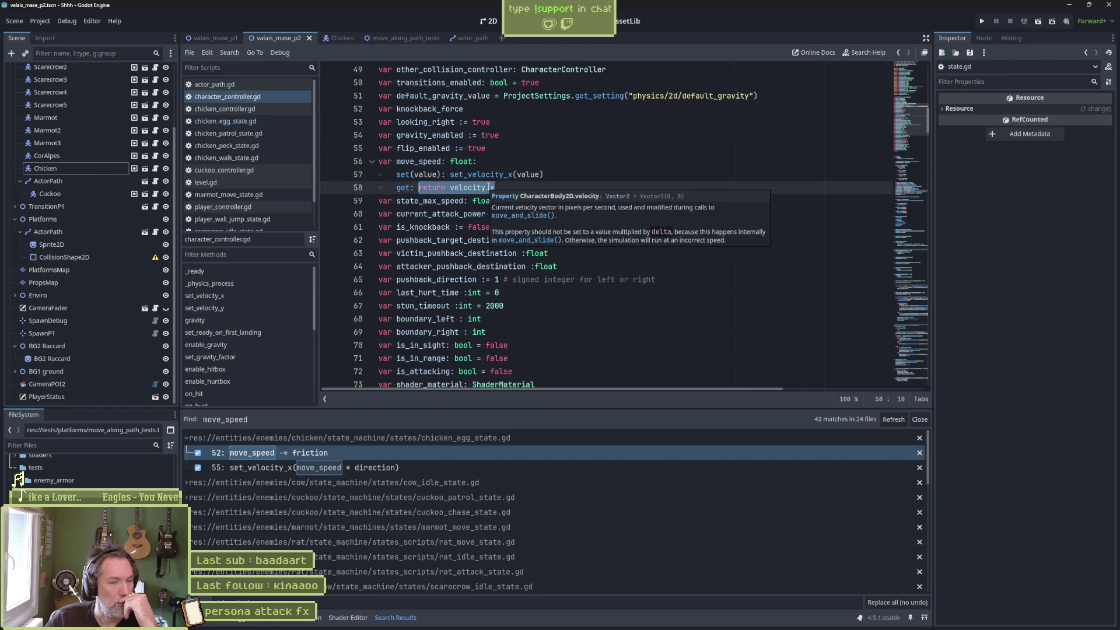
mouse_move(529, 197)
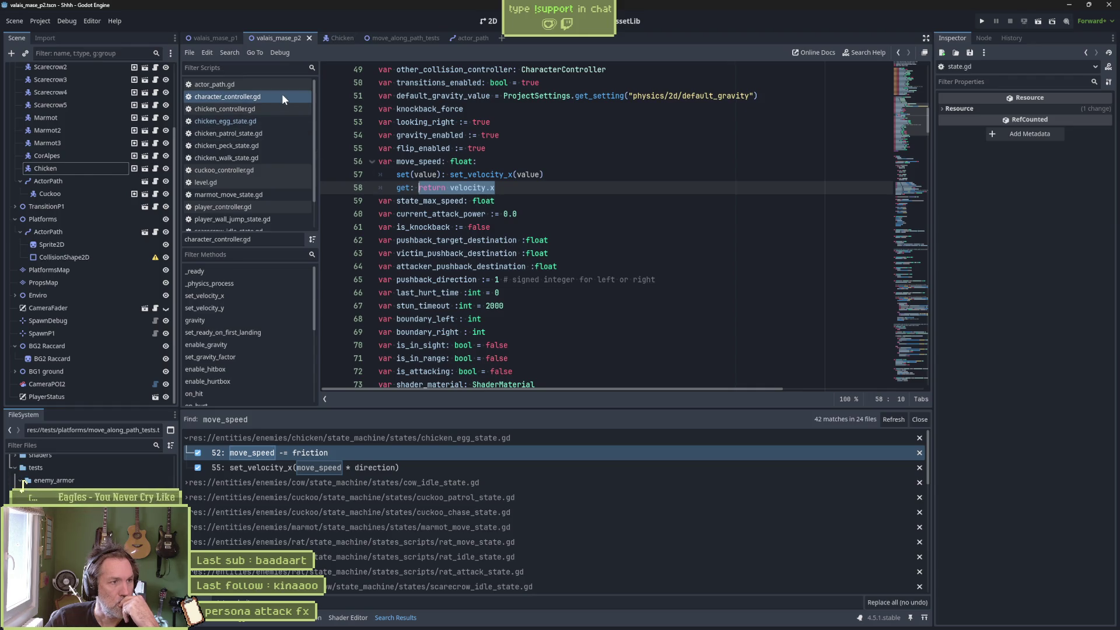
scroll(254, 202, "down", 1)
scroll(253, 202, "down", 1)
left_click(253, 211)
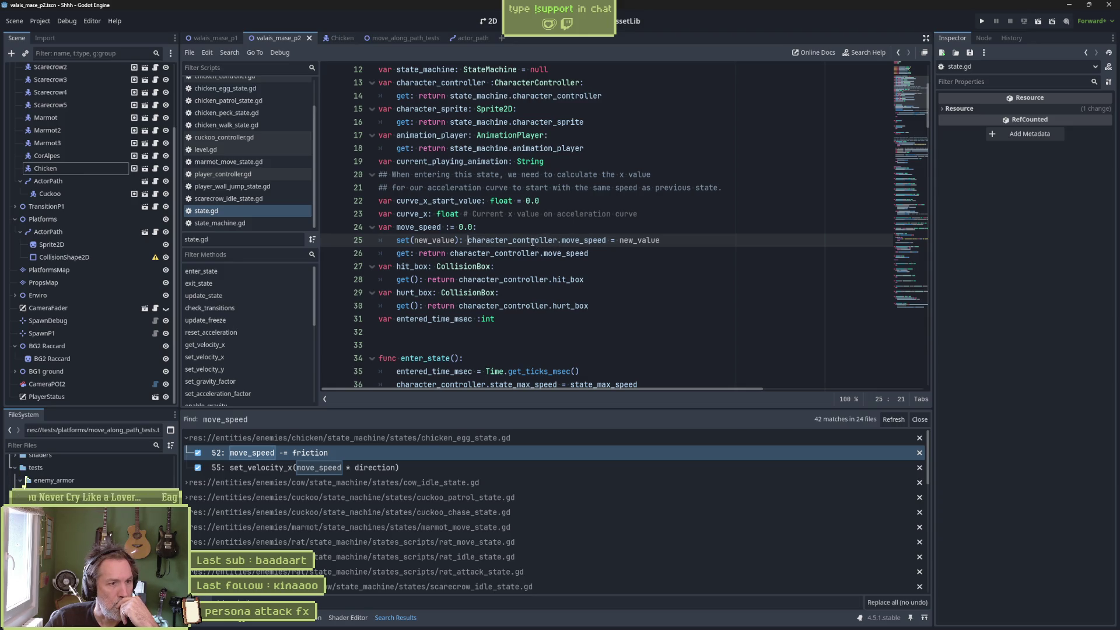
Fold hit_box and hurt_box, select character_controller.move_speed, then jump to chicken_egg_state.gd line 52
left_click(371, 266)
left_click(372, 280)
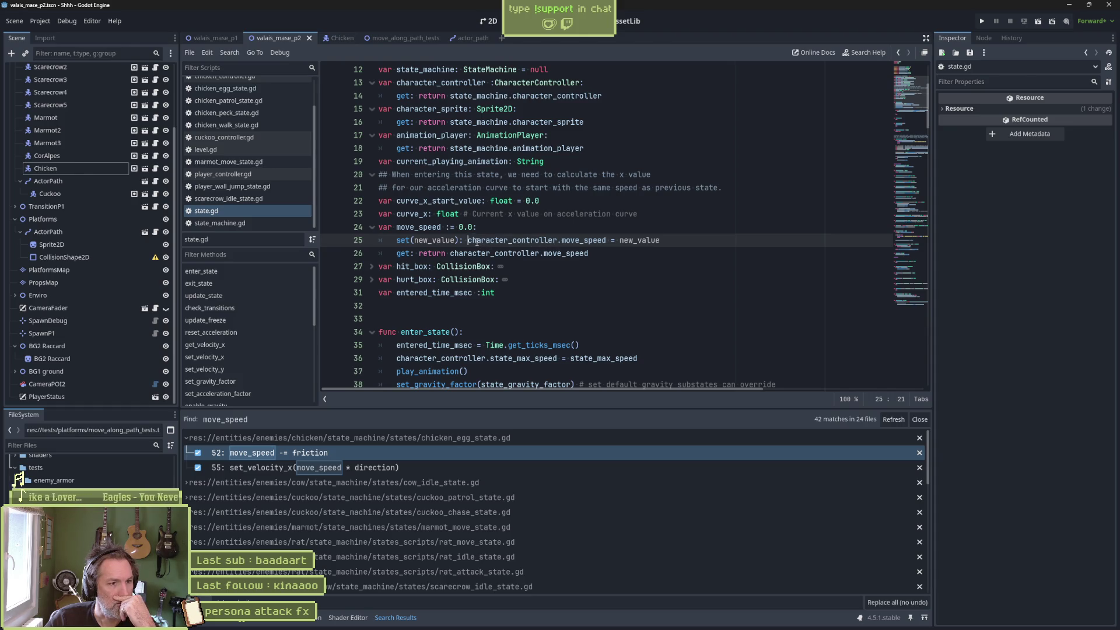
left_click_drag(470, 242, 607, 242)
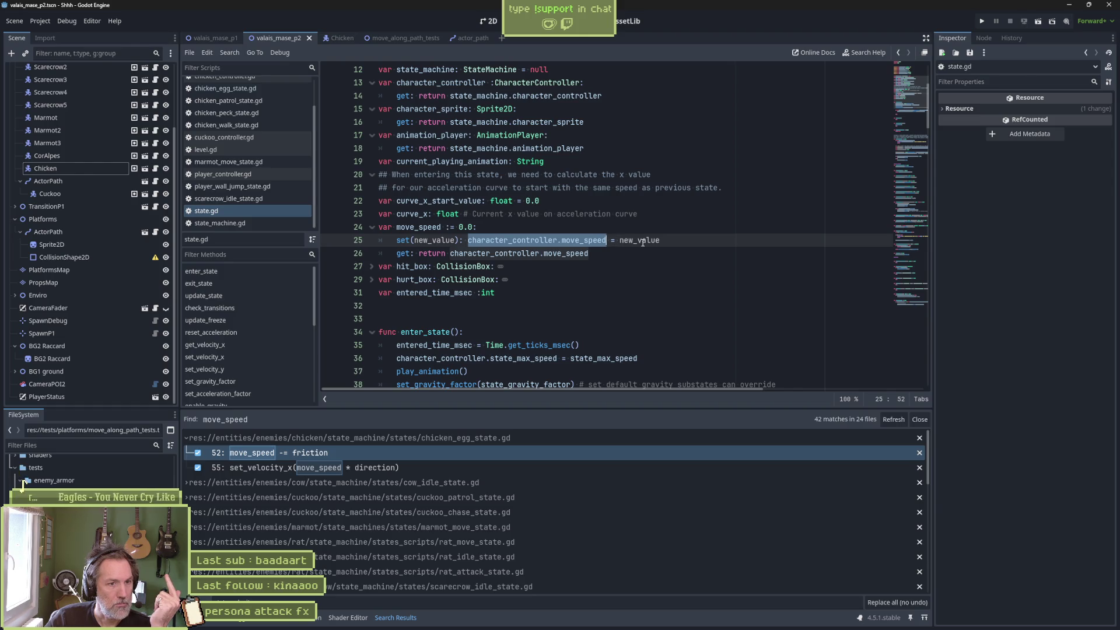
mouse_move(642, 242)
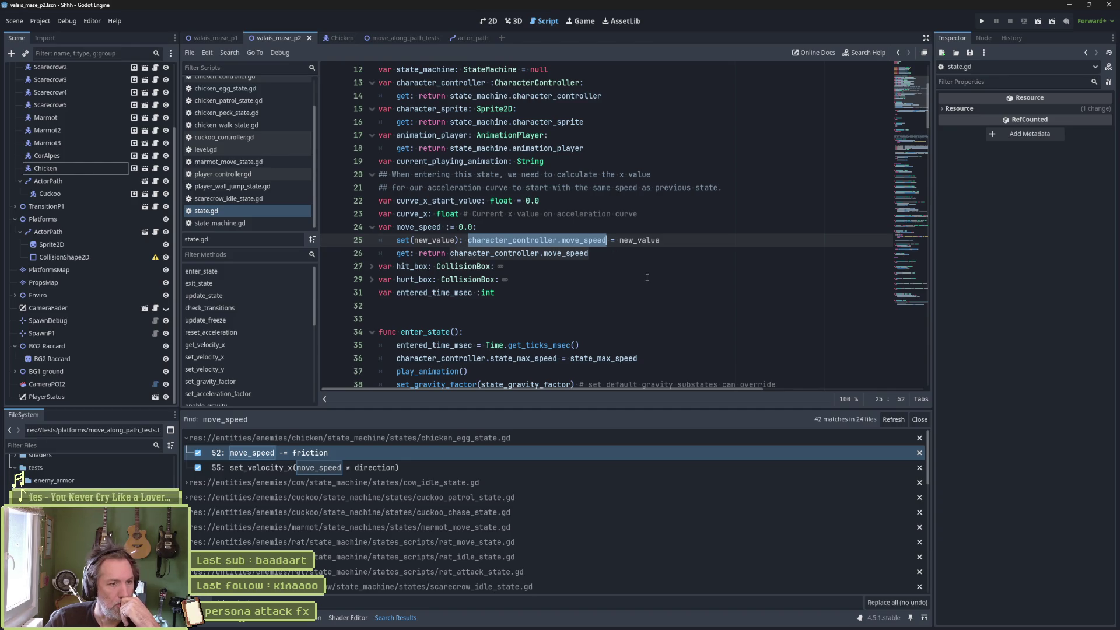
left_click(439, 450)
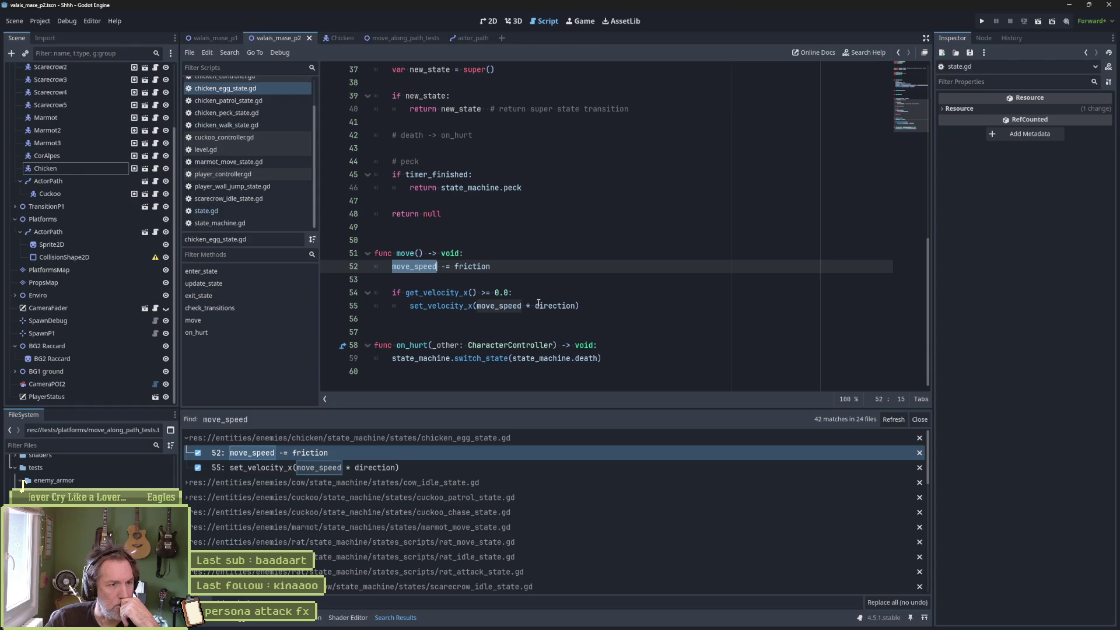
Unfold update_state to locate the move() call, then select move_speed on line 52
double_click(409, 252)
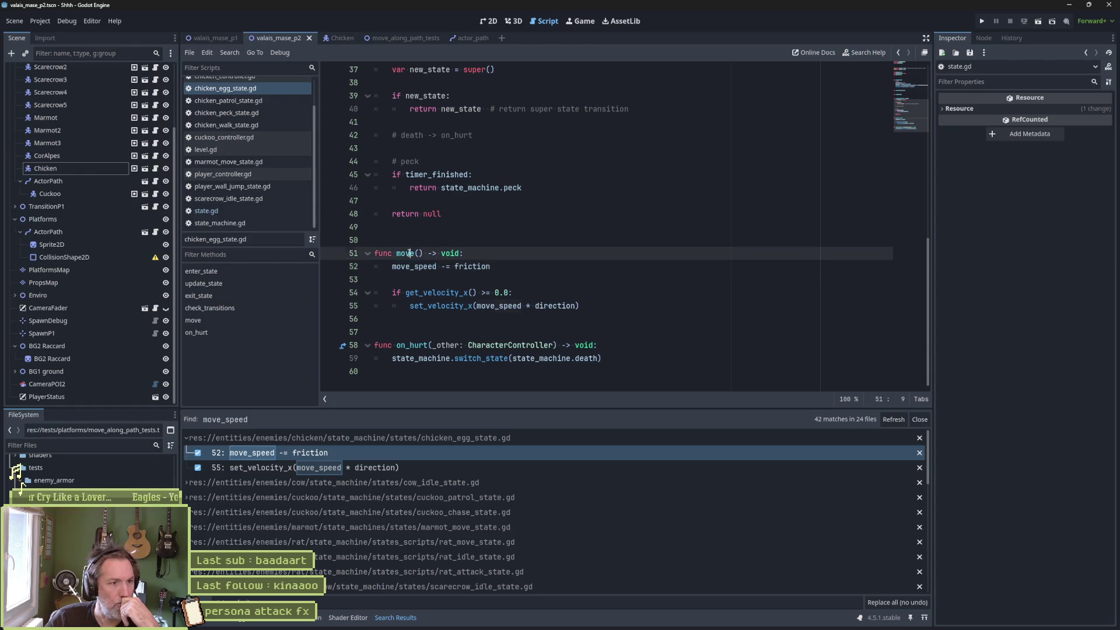
scroll(518, 276, "up", 8)
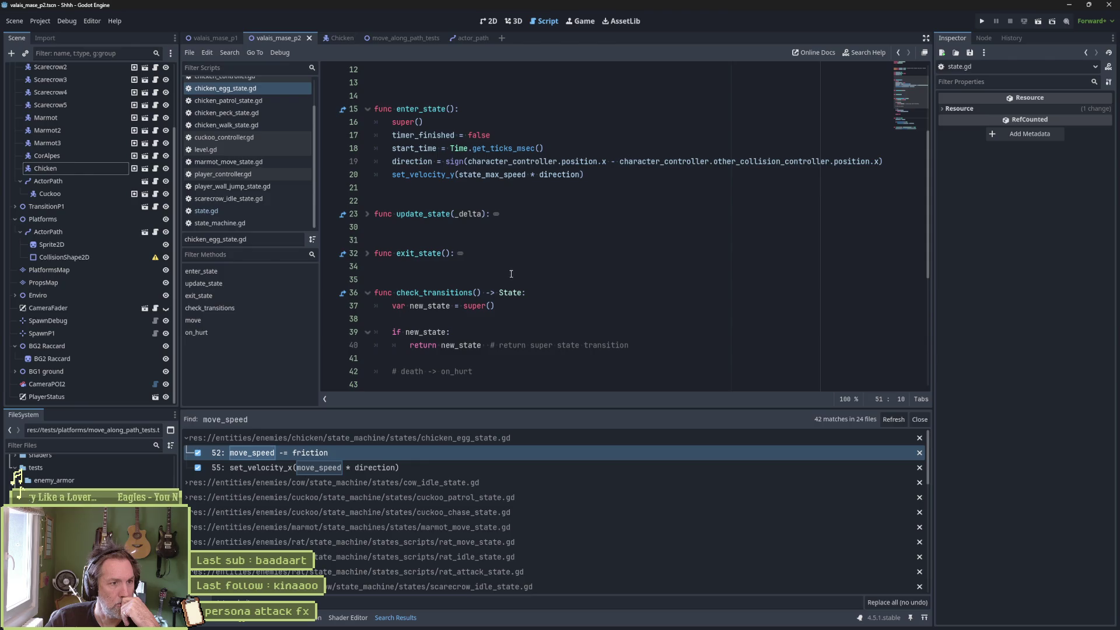
left_click(370, 218, "shift")
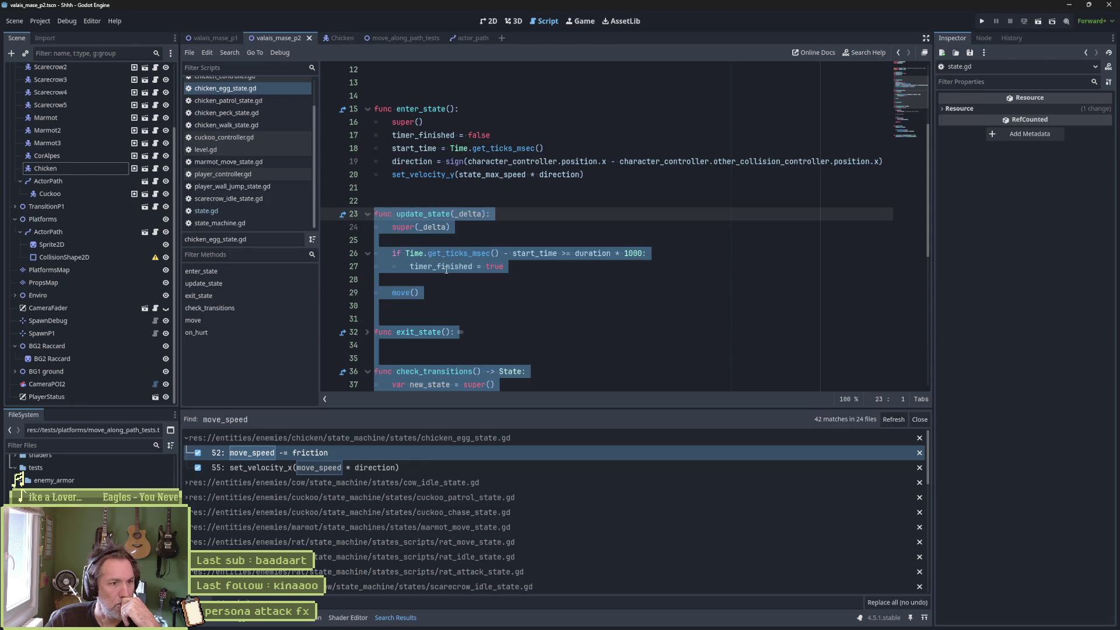
left_click(446, 292)
scroll(503, 297, "down", 8)
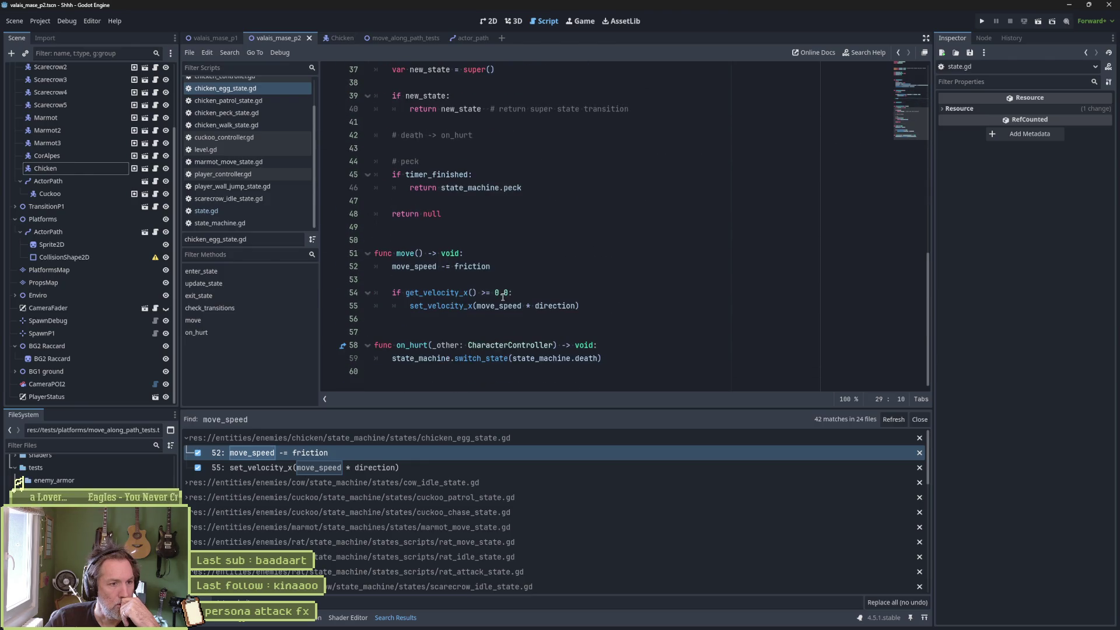
double_click(414, 266)
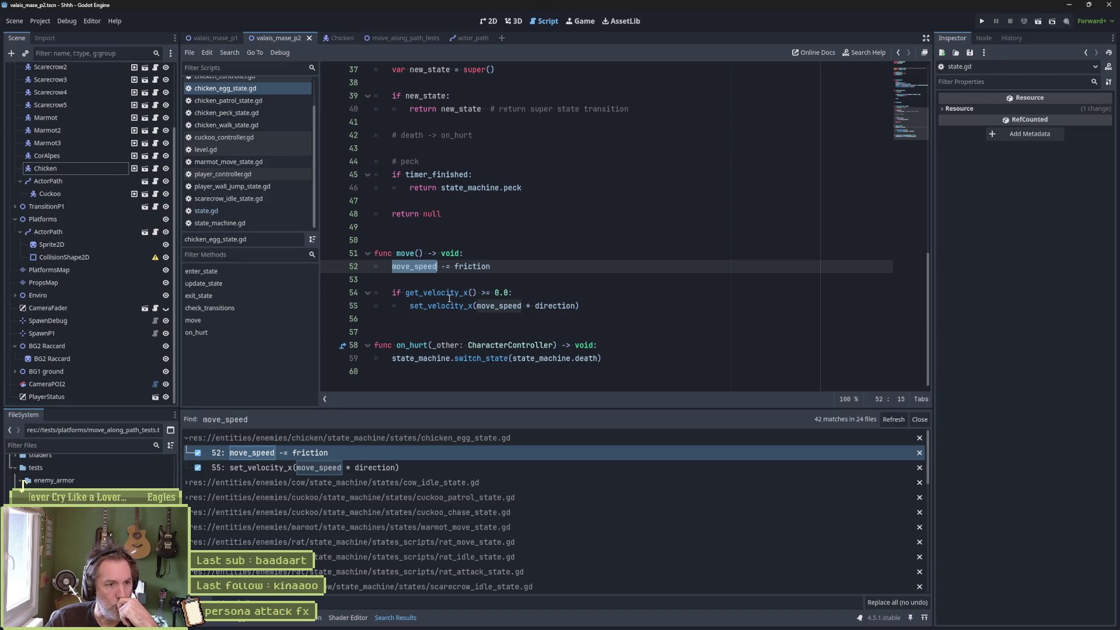
Replace get_velocity_x() in the line 54 if condition with move_speed
left_click(468, 294)
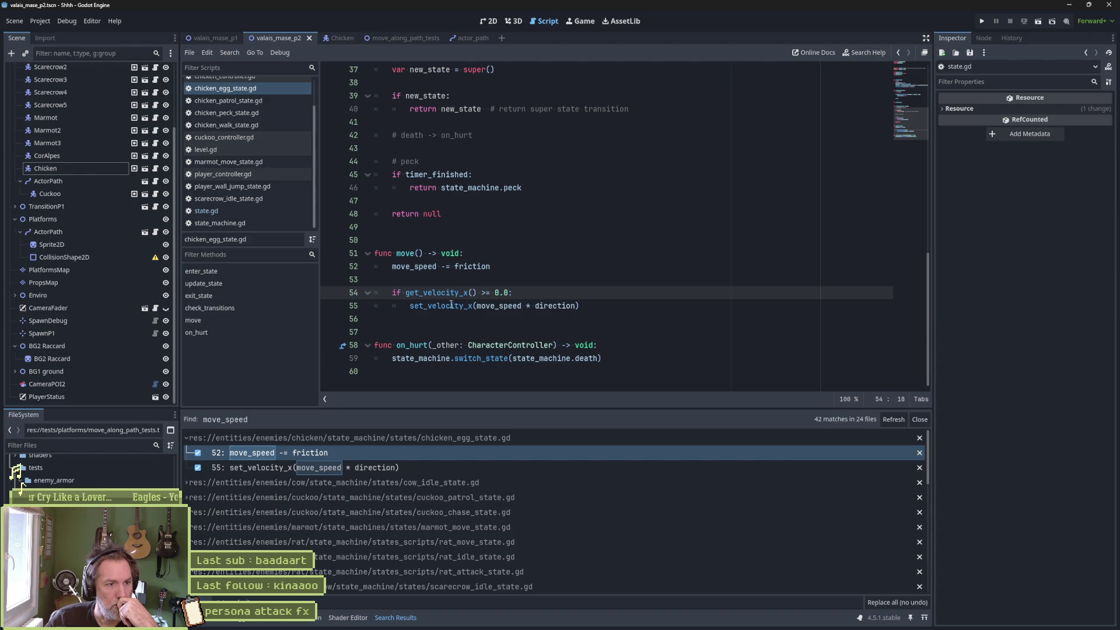
double_click(432, 266)
key("ctrl+c")
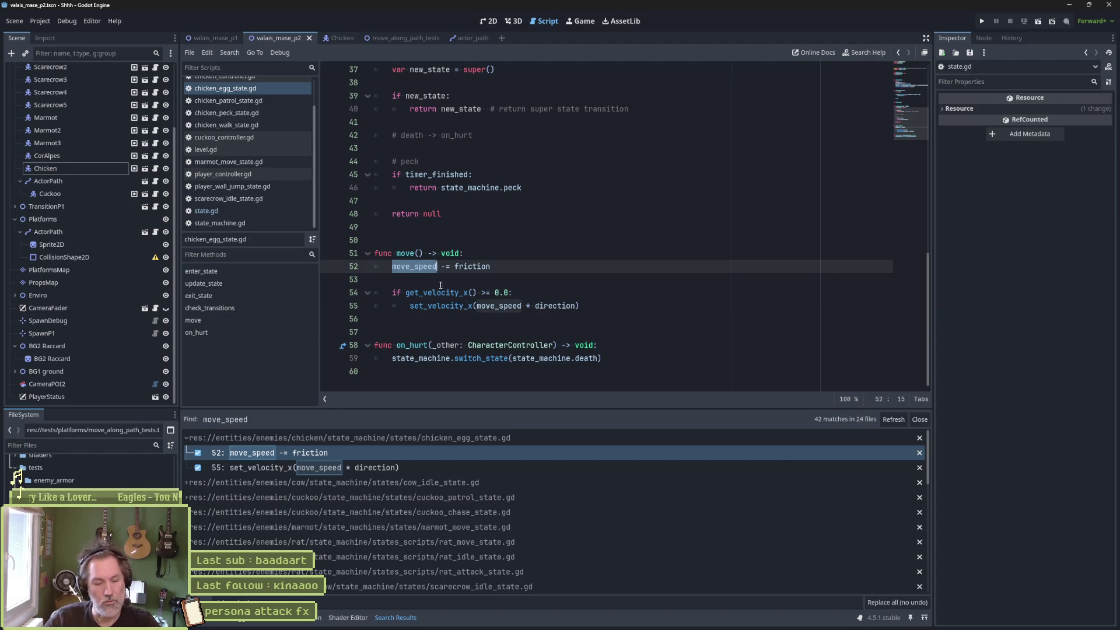
left_click(428, 294)
double_click(429, 294)
key("ctrl+v")
key("Delete")
key("Delete")
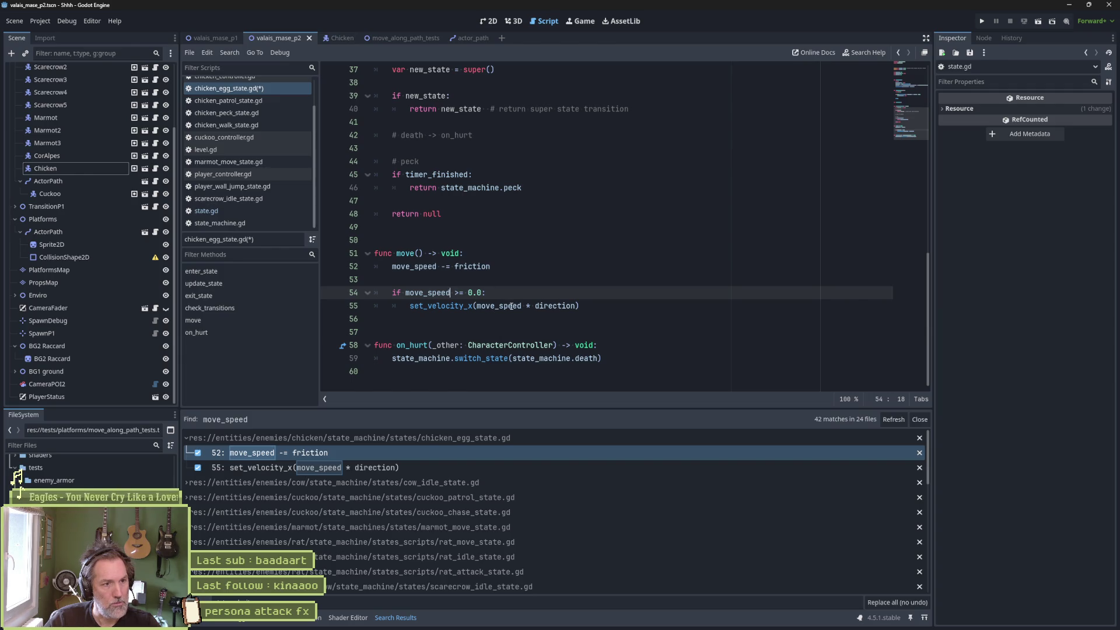
Try appending '* direction' to the friction line, then restore the original 'move_speed -= friction'
mouse_move(509, 307)
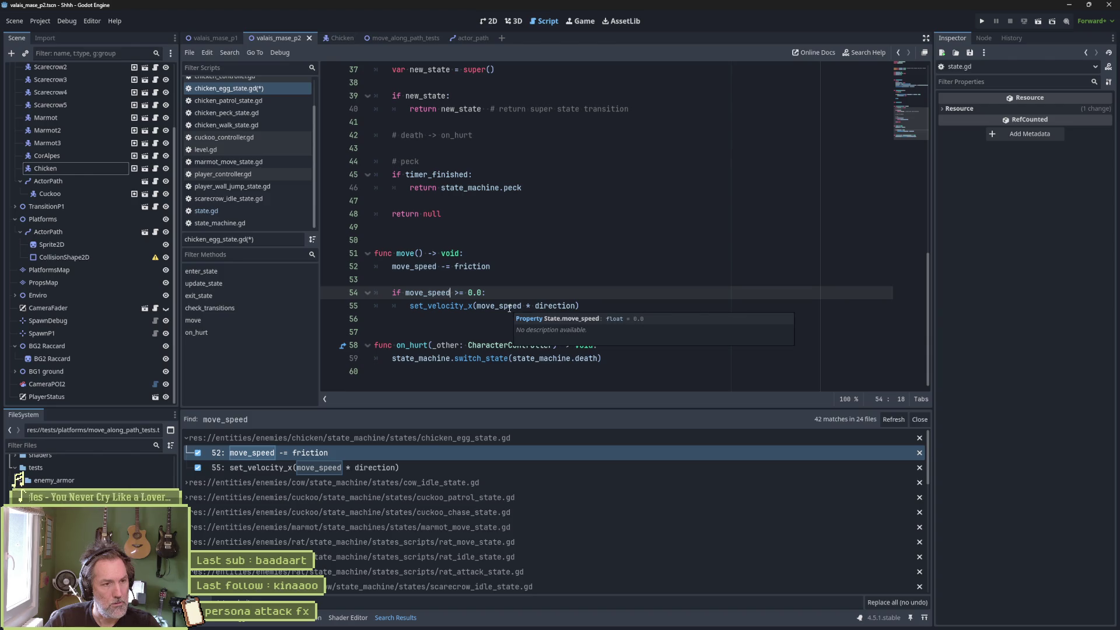
left_click_drag(524, 308, 576, 305)
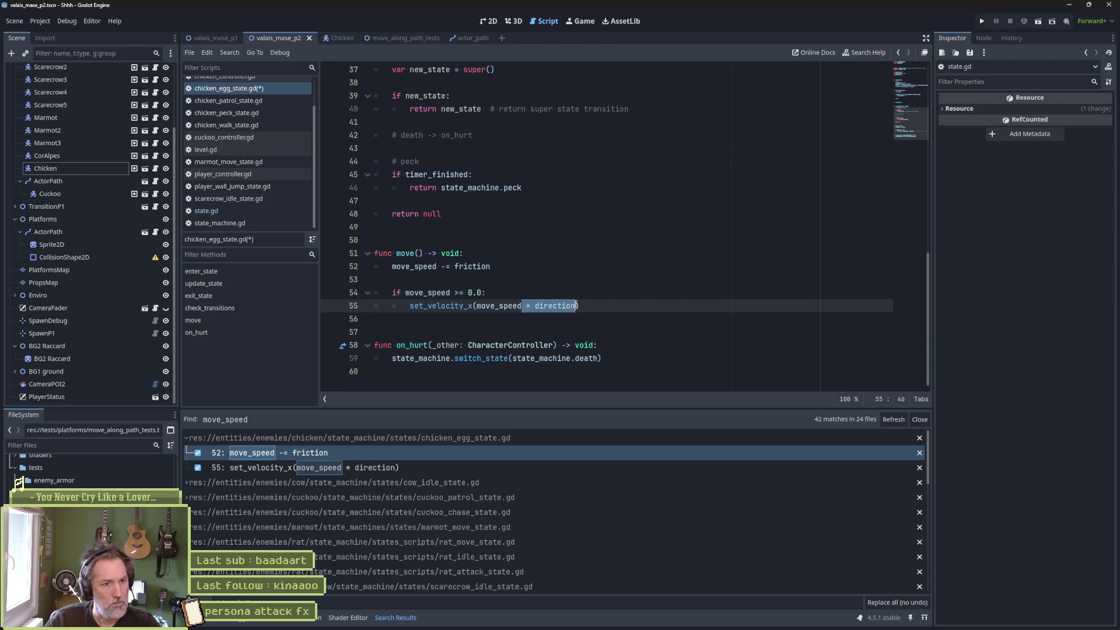
key("ctrl+c")
left_click(557, 267)
key("ctrl+v")
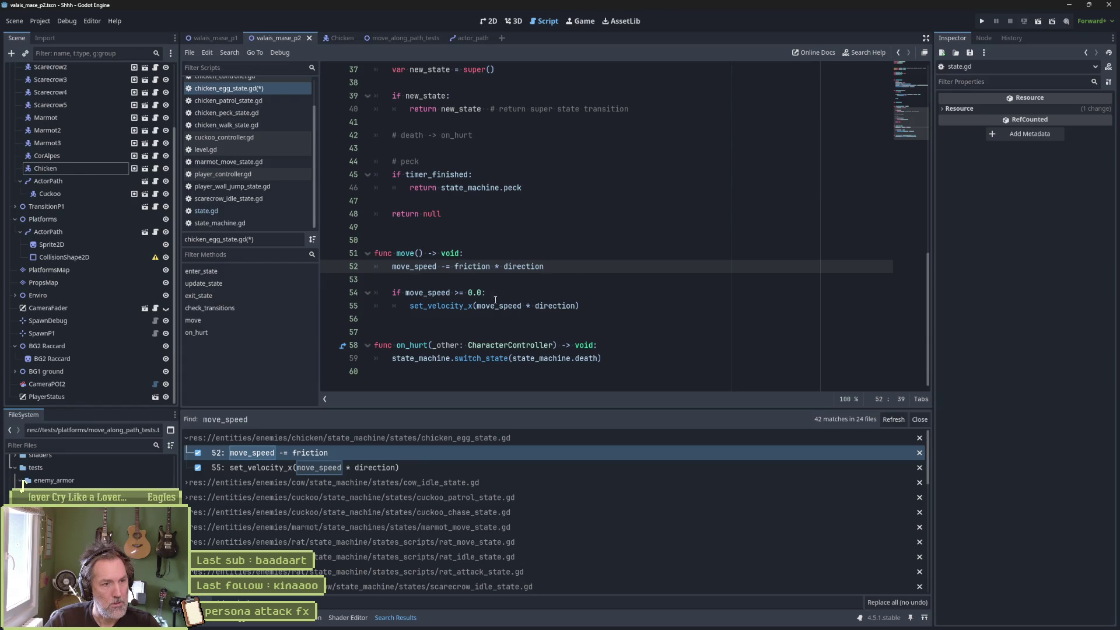
key("ctrl+x")
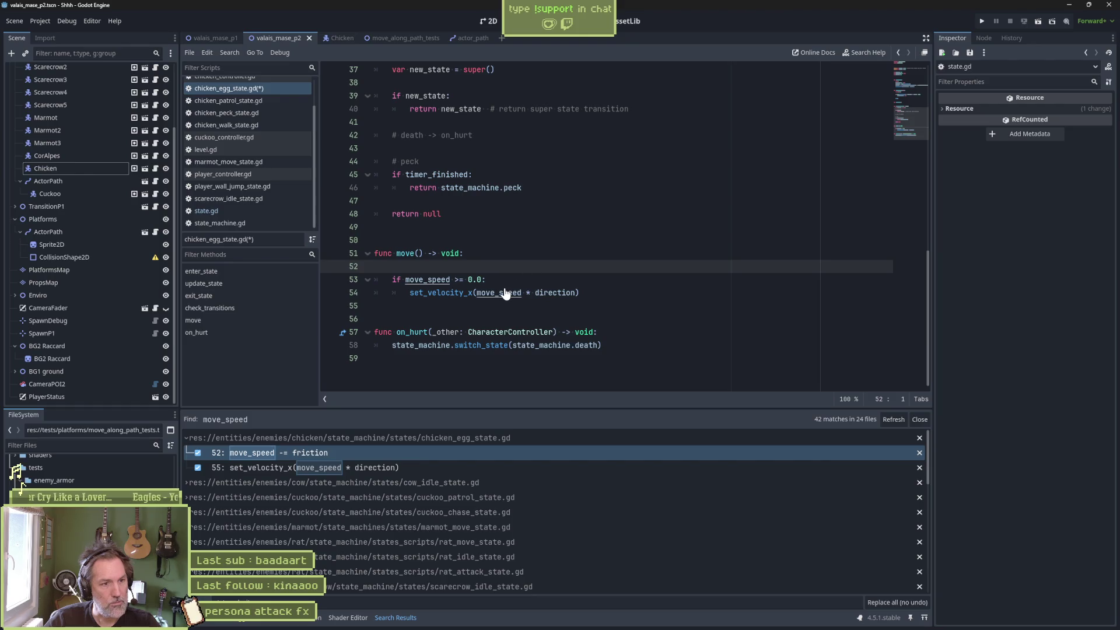
key("ctrl+v")
key("BackSpace")
key("BackSpace")
key("BackSpace")
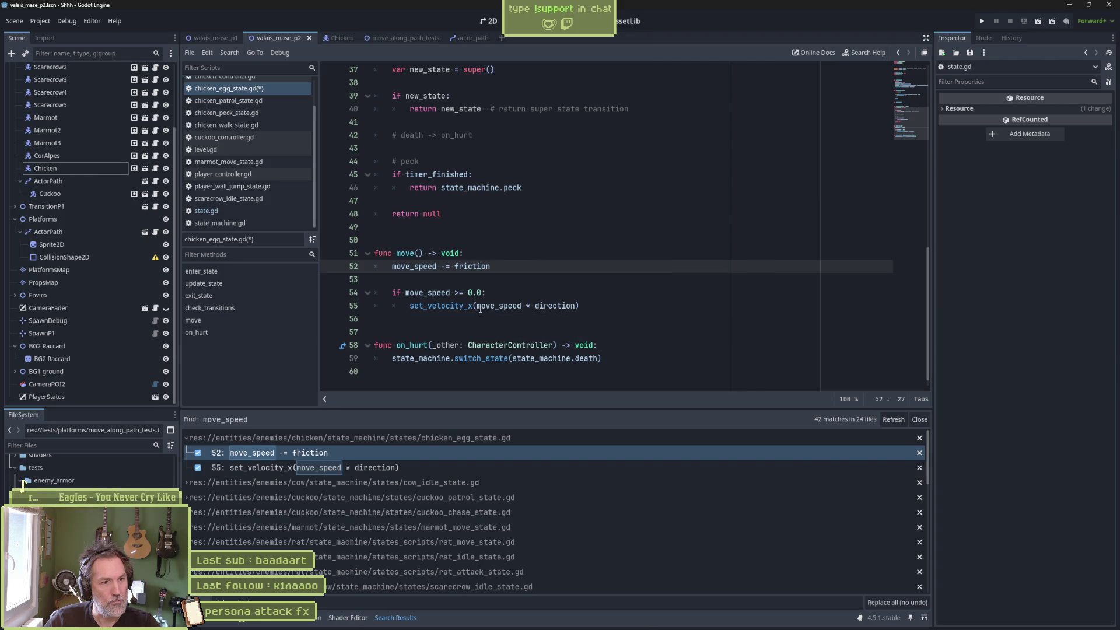
Rewrite line 55 as 'move_speed *= direction' and save chicken_egg_state.gd
left_click_drag(479, 308, 410, 308)
key("BackSpace")
type("move_speed ")
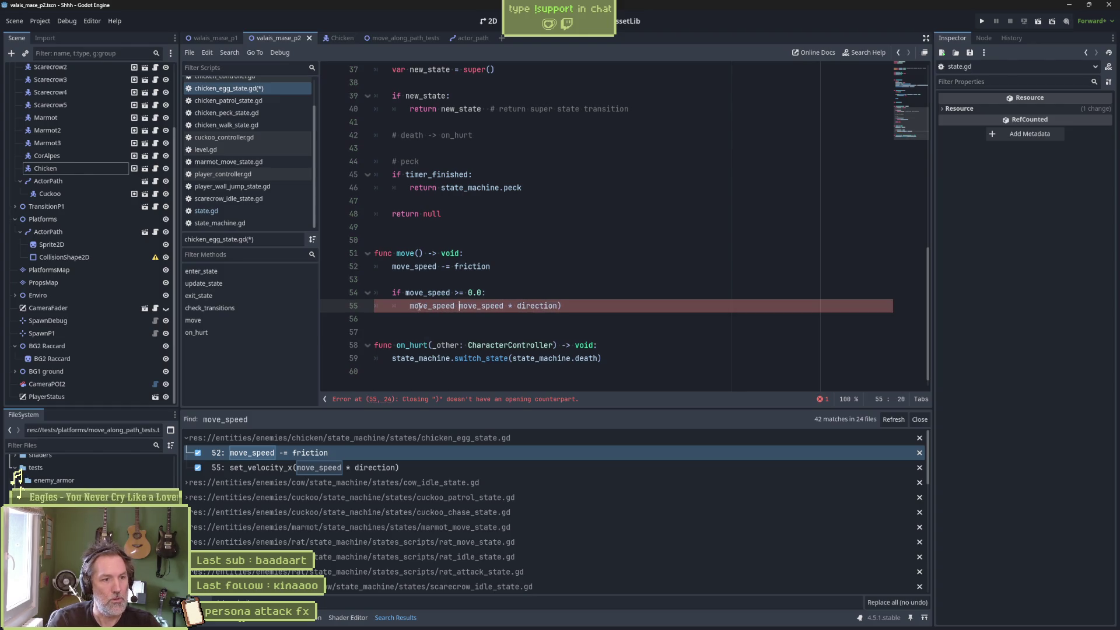
type("=")
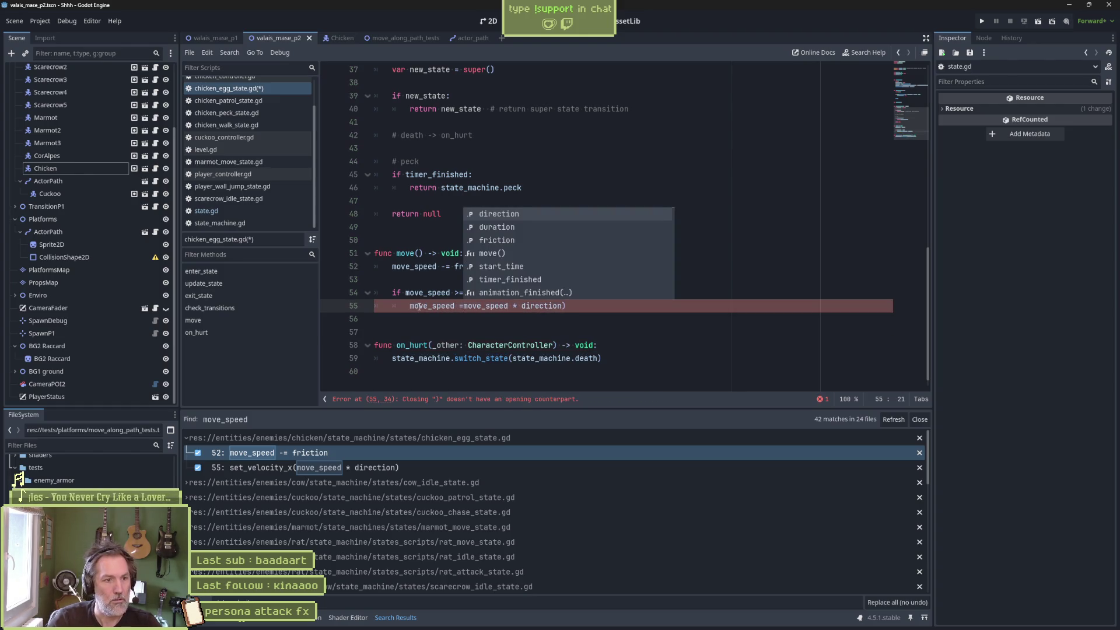
key("ctrl+Right")
key("ctrl+Right")
key("ctrl+Right")
key("BackSpace")
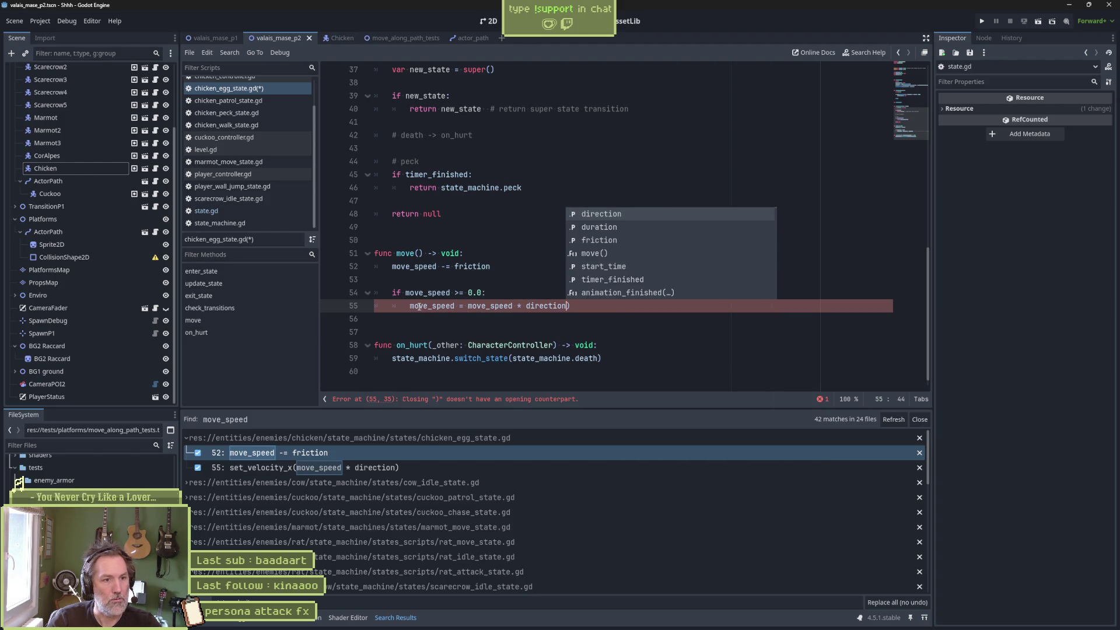
key("ctrl+Left")
key("ctrl+BackSpace")
key("ctrl+BackSpace")
key("ctrl+BackSpace")
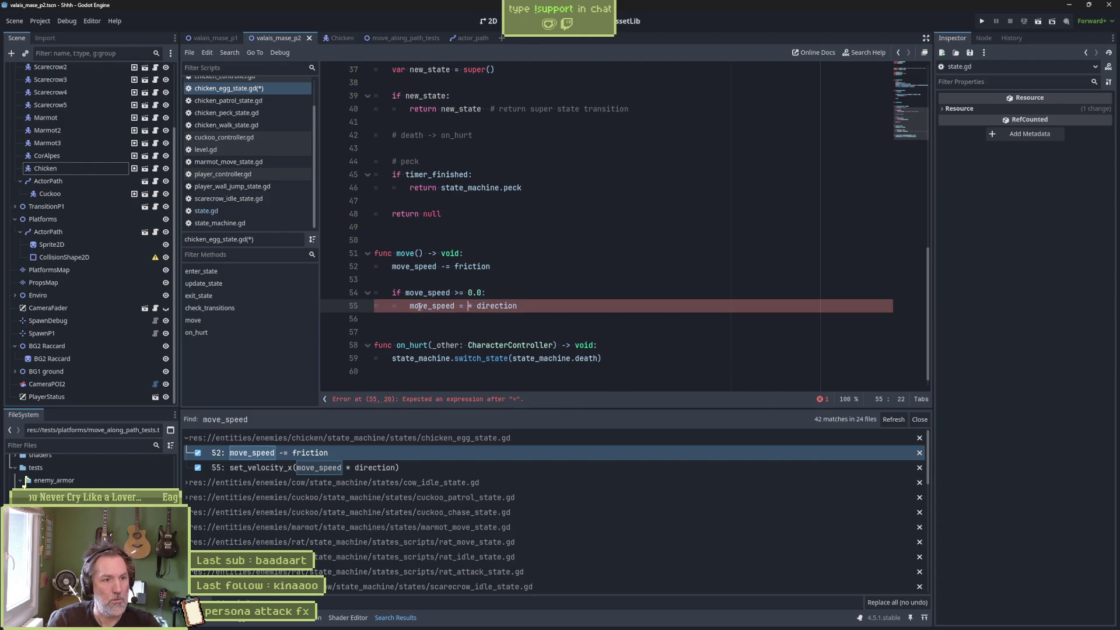
type("*")
key("ctrl+s")
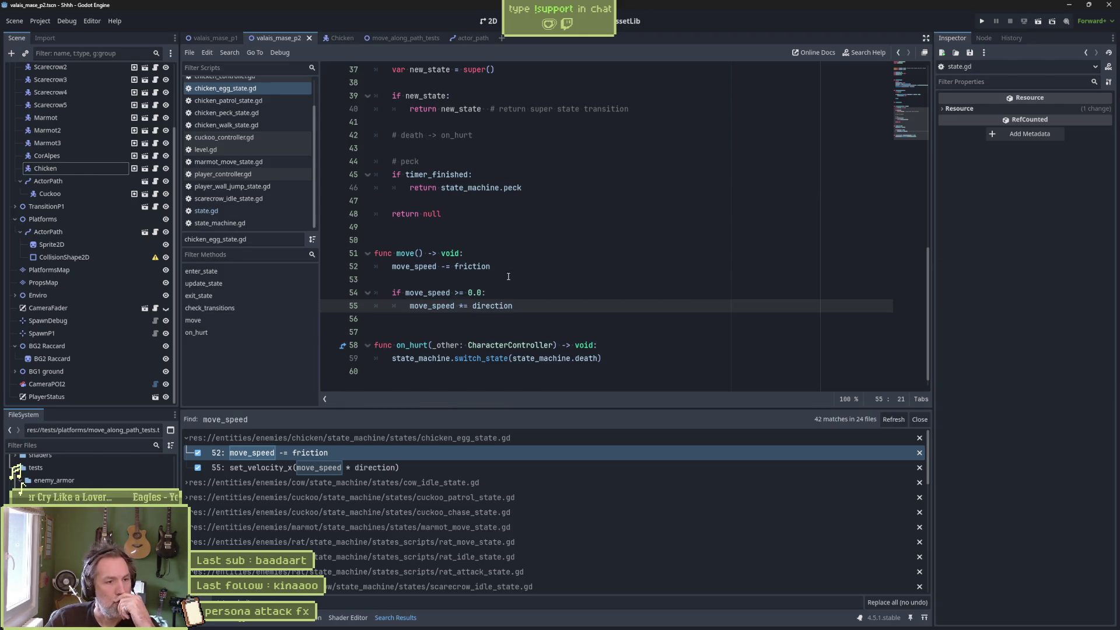
Review the friction line and run the current scene with F6 to test
left_click(505, 279)
left_click_drag(492, 266, 394, 271)
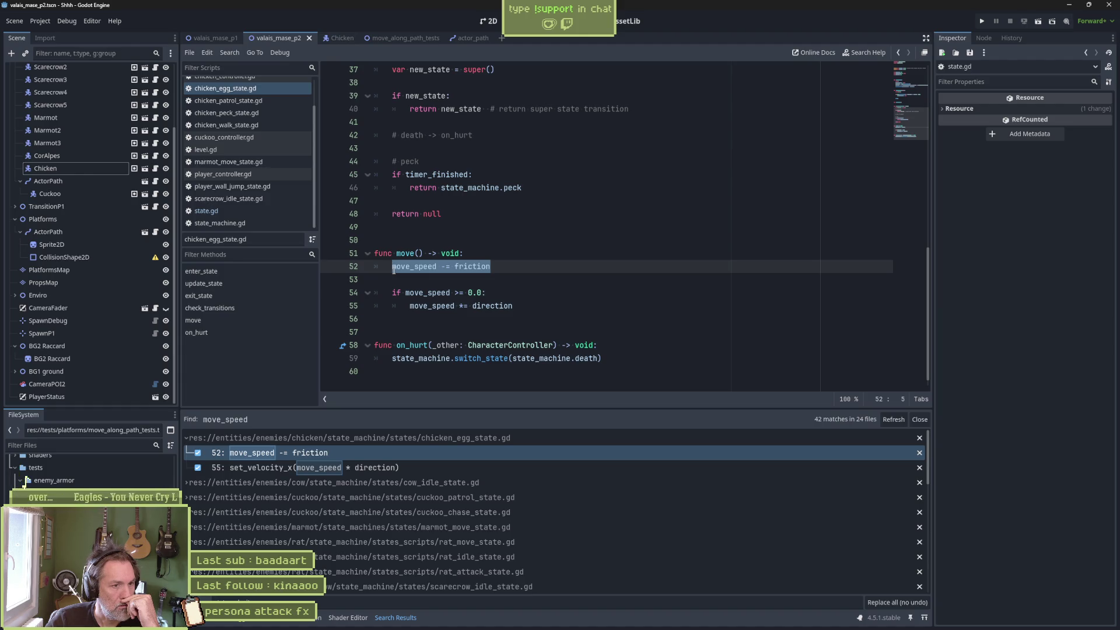
left_click(435, 305)
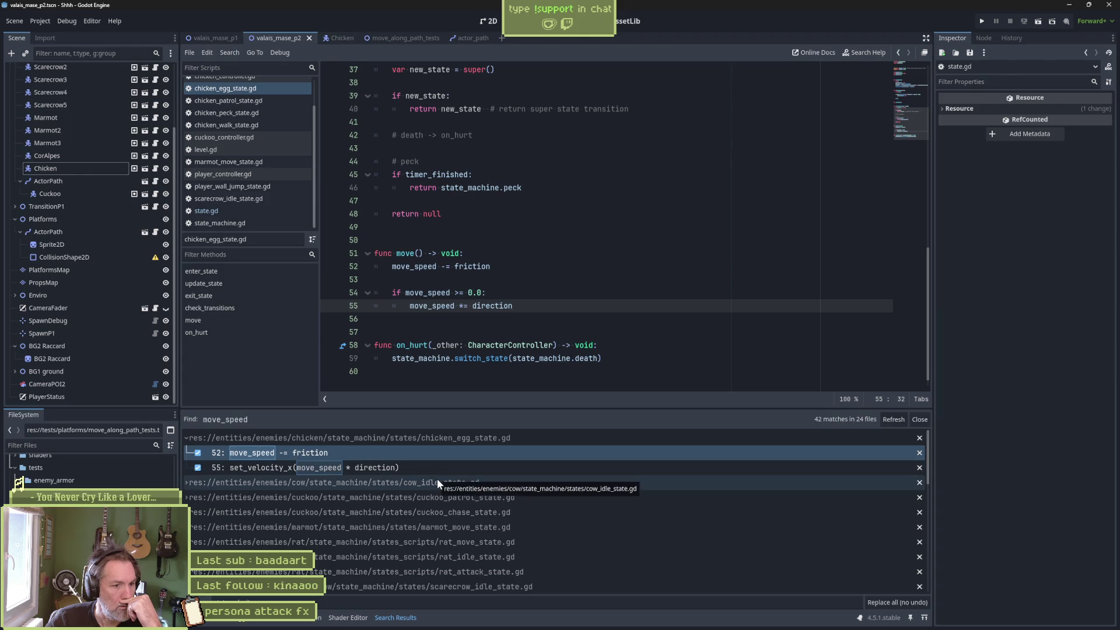
key("F6")
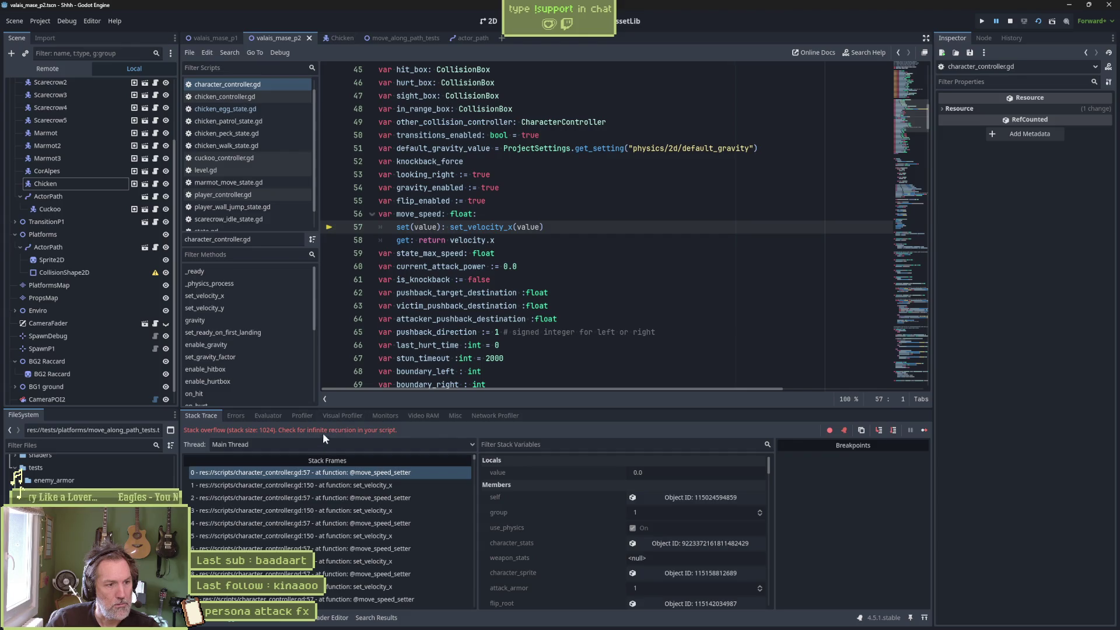
Stop the crashed debug session and jump to the set_velocity_x definition
left_click(516, 242)
key("F8")
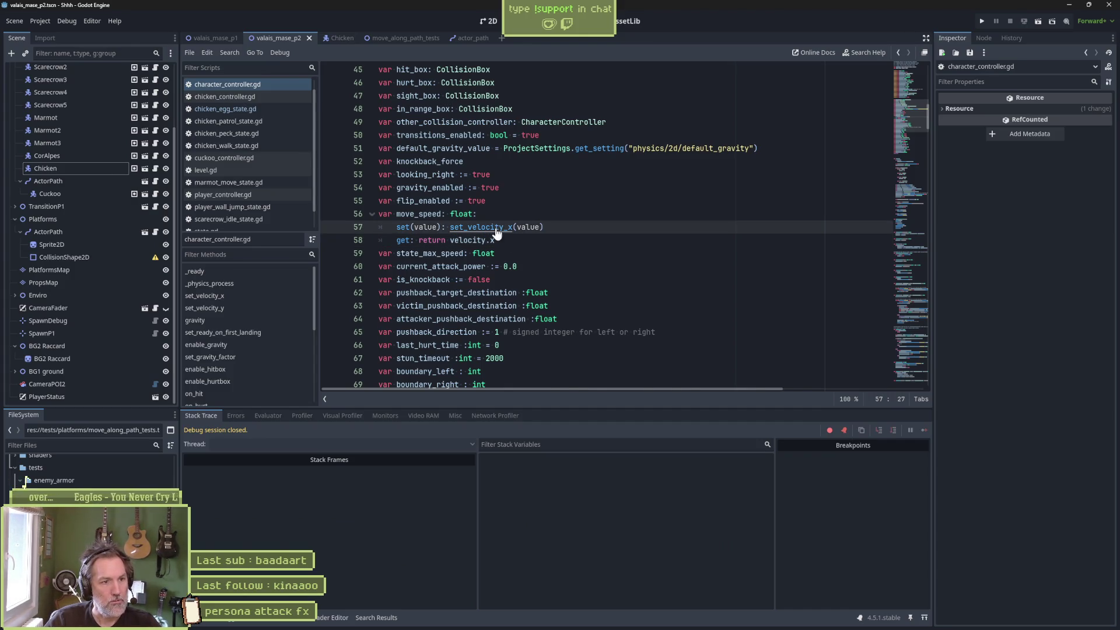
left_click(496, 230, "ctrl")
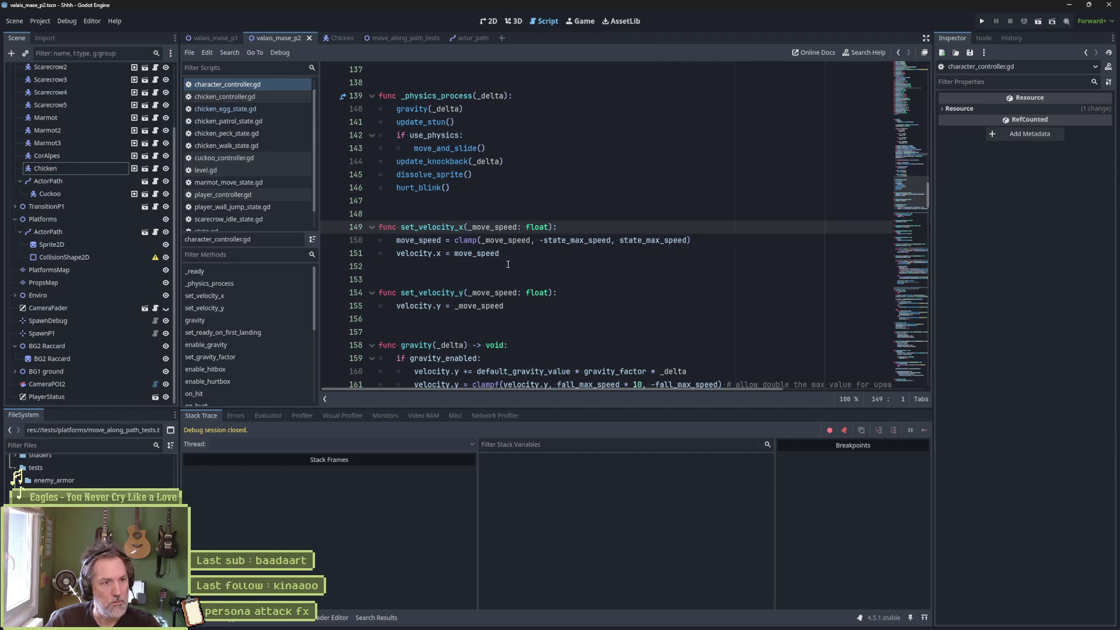
Copy set_velocity_x's clamp line and paste it under set(value): in the move_speed setter
double_click(418, 242)
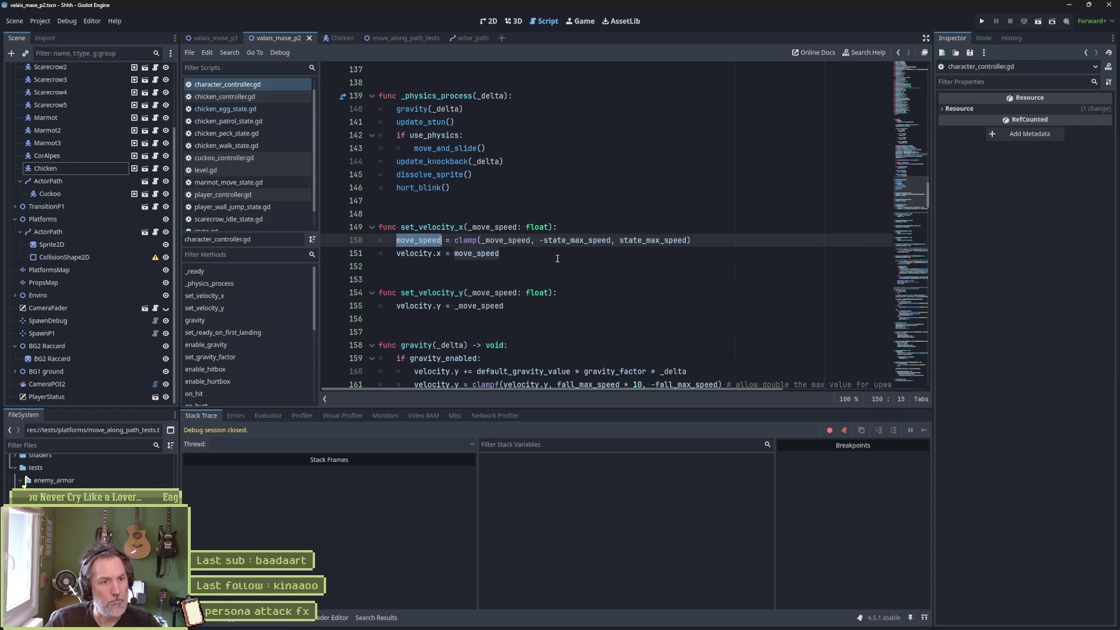
mouse_move(549, 295)
left_click_drag(692, 241, 699, 230)
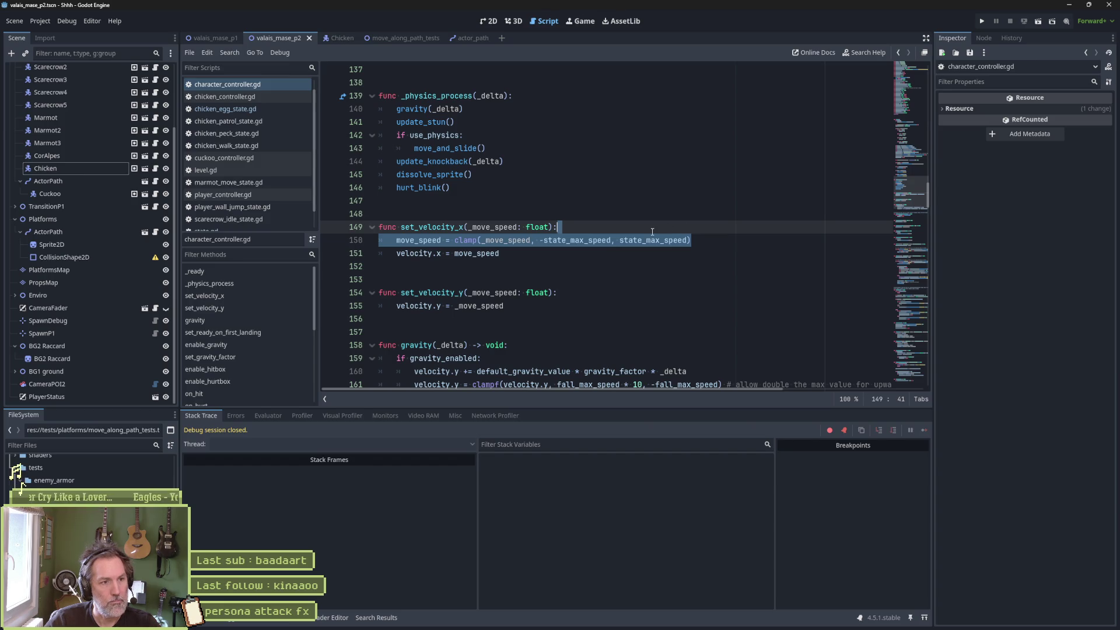
key("alt+Left")
left_click(452, 229)
key("Return")
key("ctrl+v")
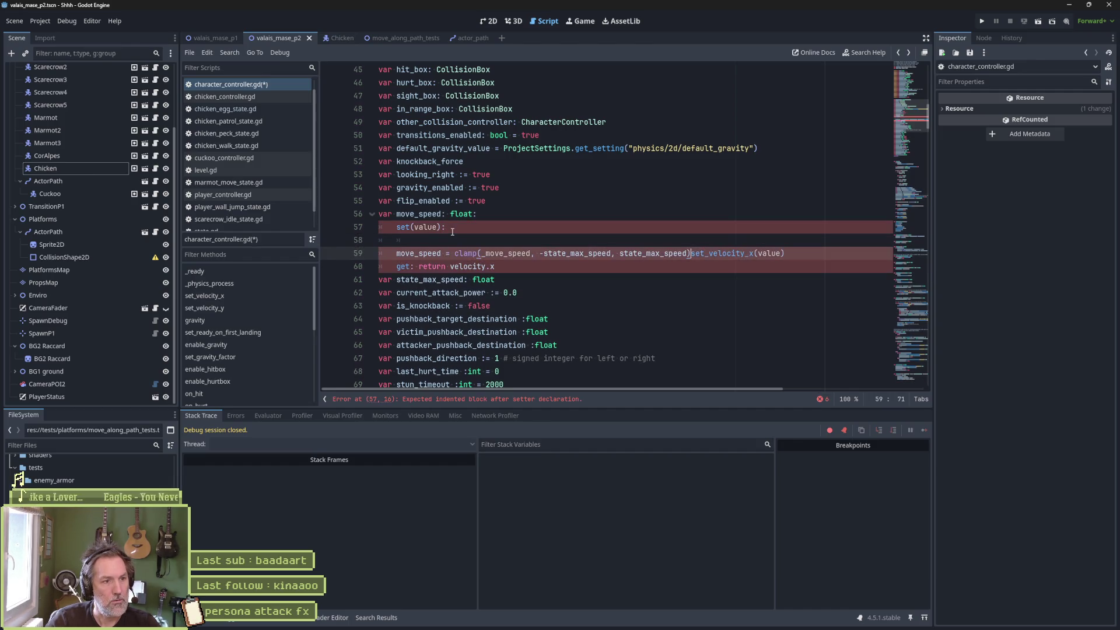
Indent the setter body and rewrite the clamp as 'value = clamp(value, -state_max_speed, state_max_speed)'
key("Return")
key("shift+Up")
key("Tab")
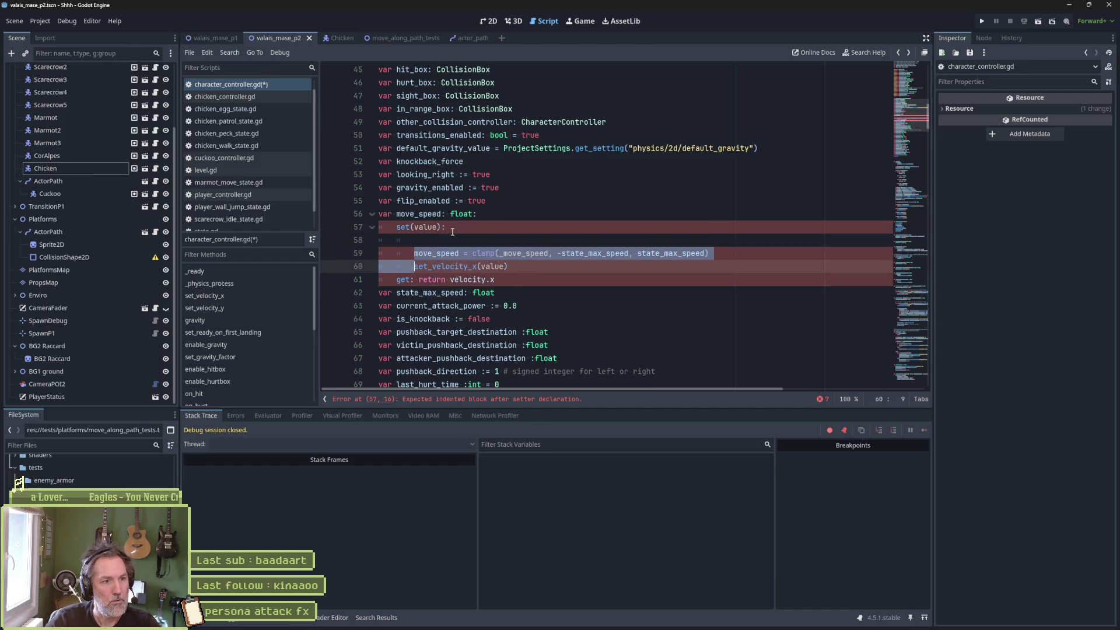
key("Up")
key("ctrl+shift+k")
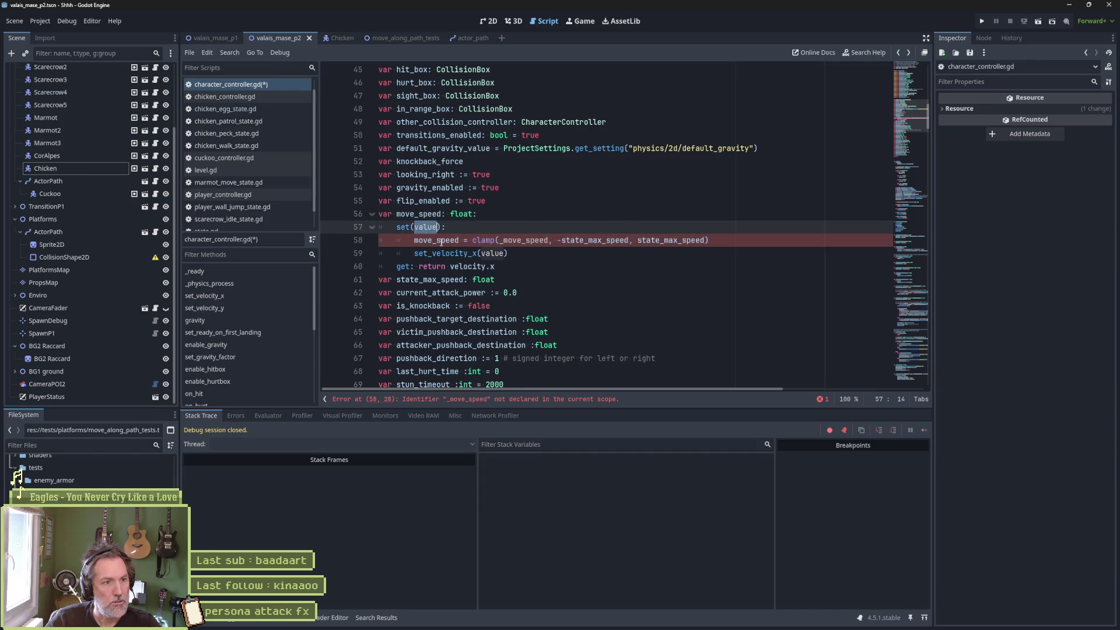
key("ctrl+shift+Right")
type("value")
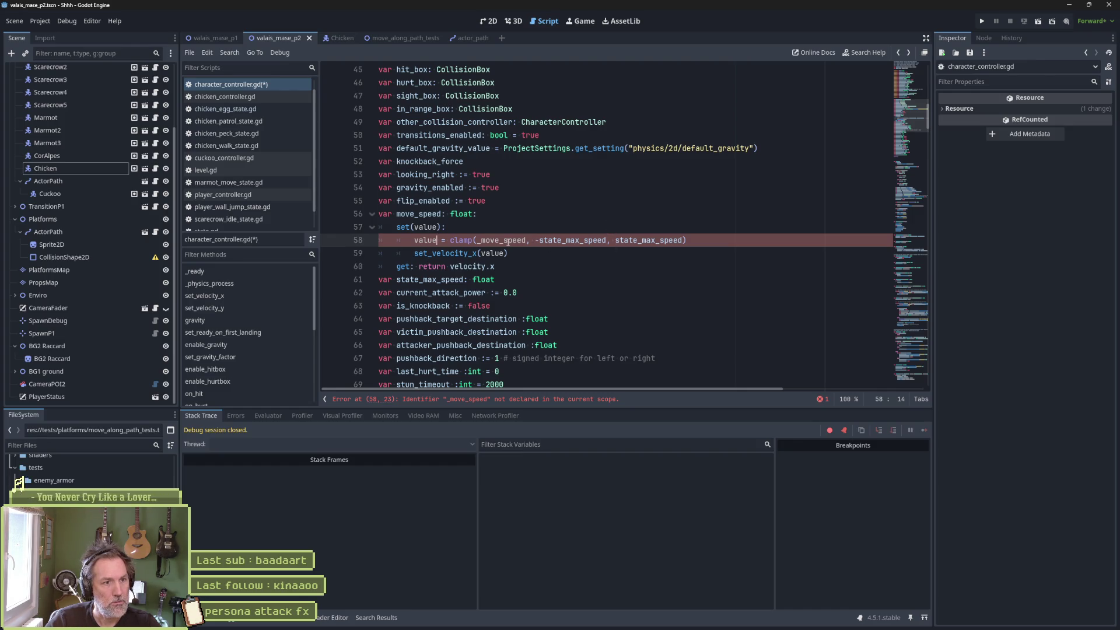
double_click(508, 240)
type("value")
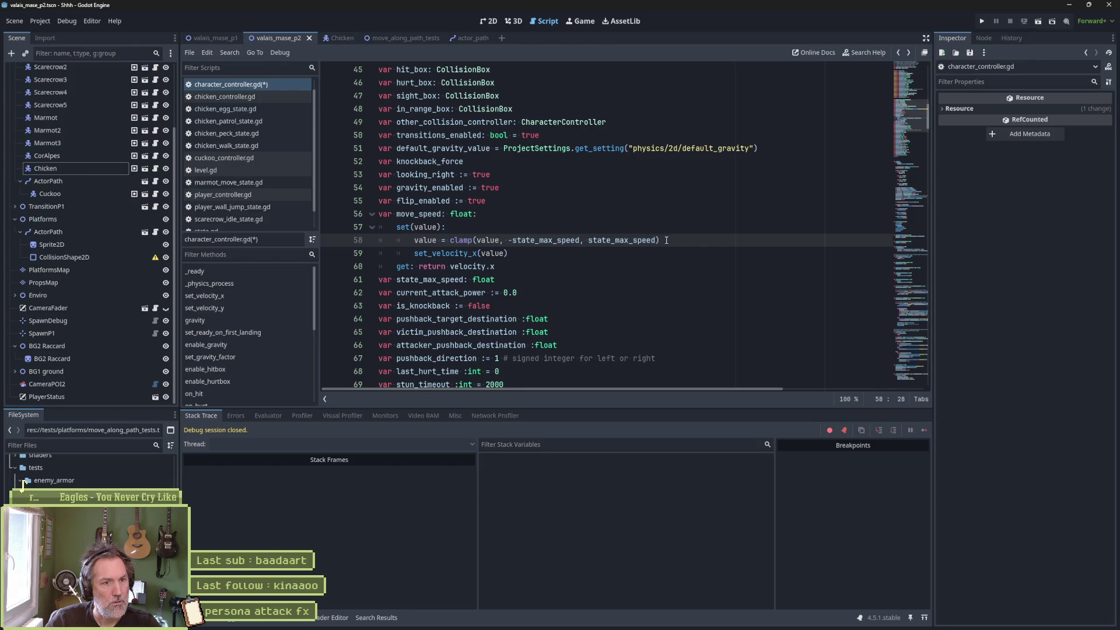
Add 'velocity.x = value', delete the set_velocity_x line, and run the scene with F6
key("Return")
type("vel")
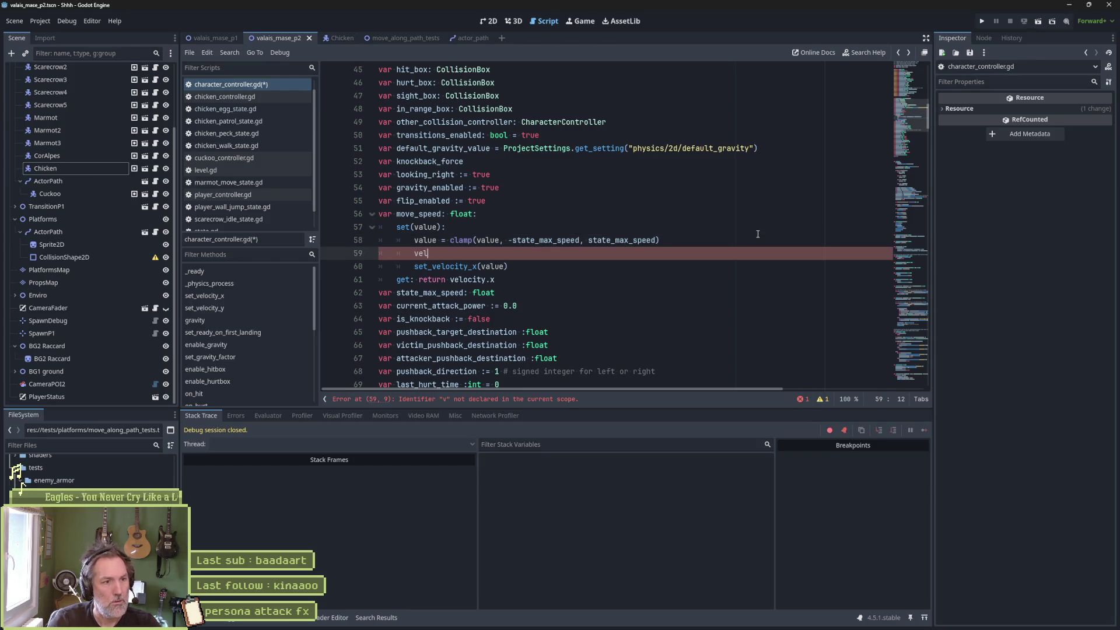
type("ocity.")
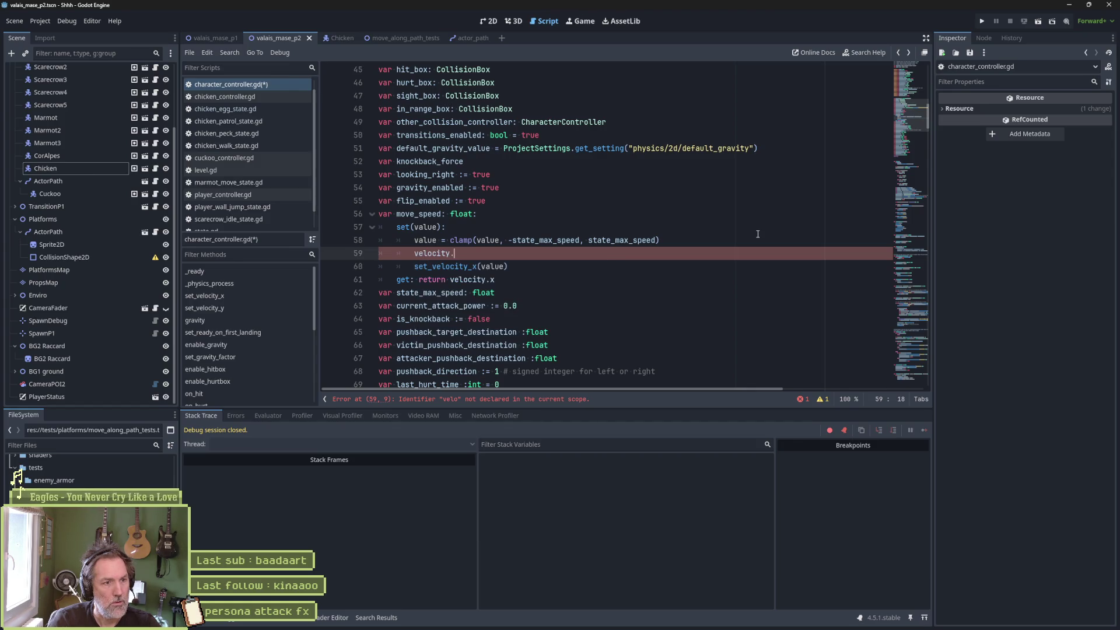
type("x = value")
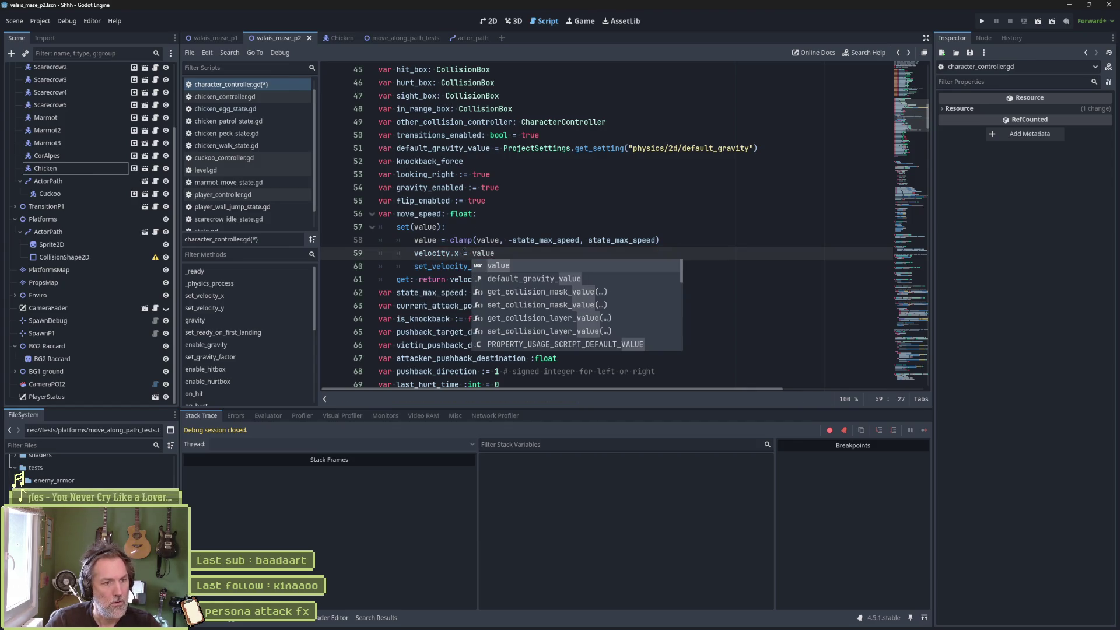
left_click(435, 270)
key("ctrl+shift+k")
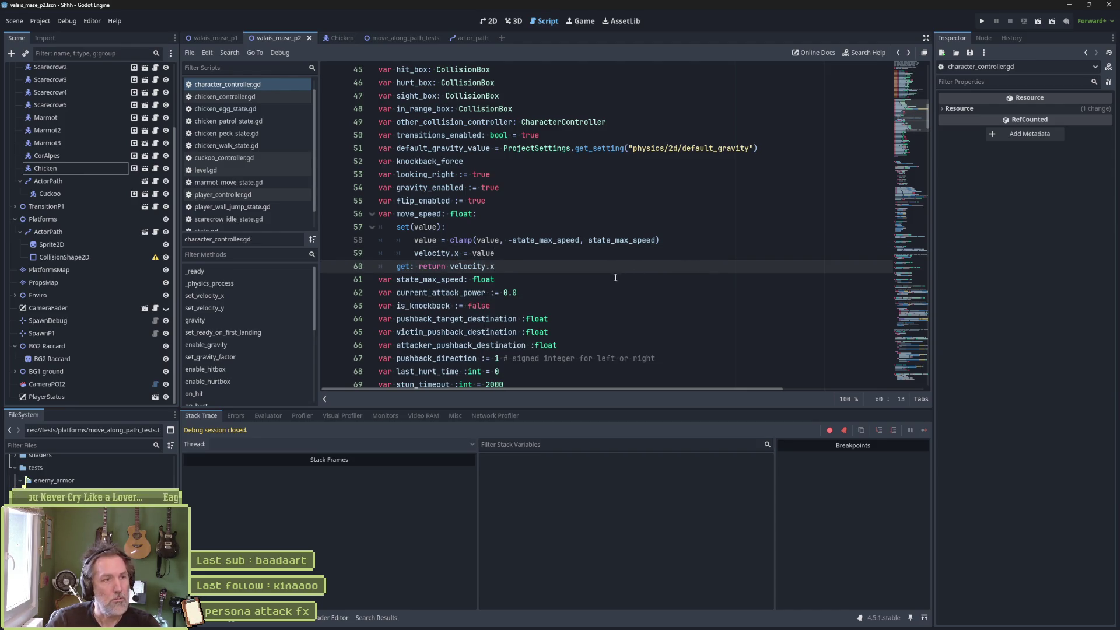
key("F6")
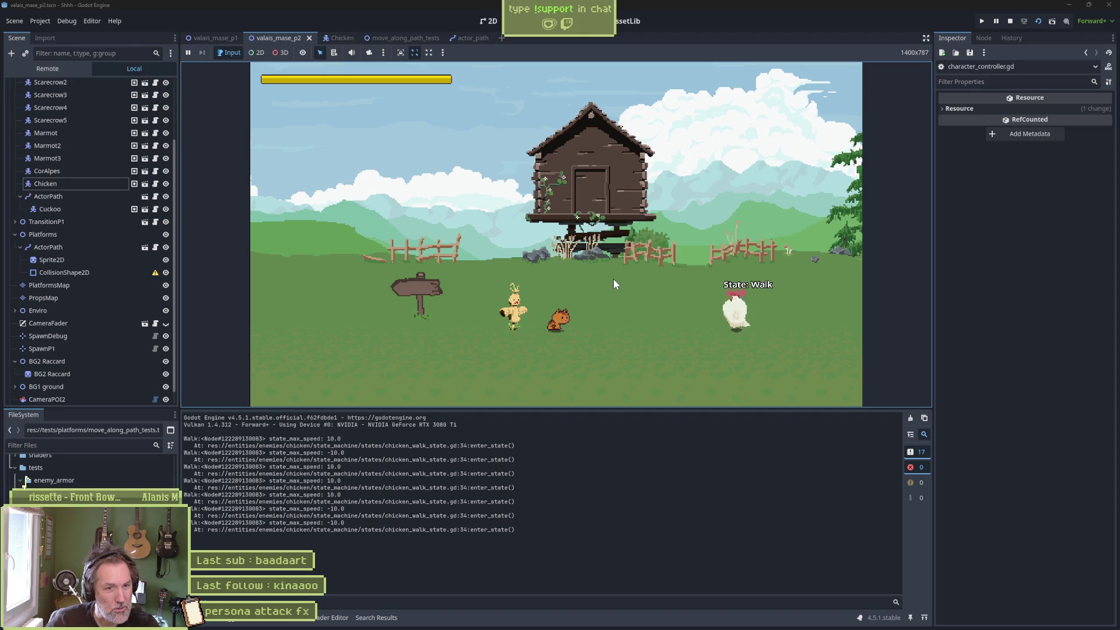
Walk the player left and watch the chicken alternate between Walk and Peck states
key("Left")
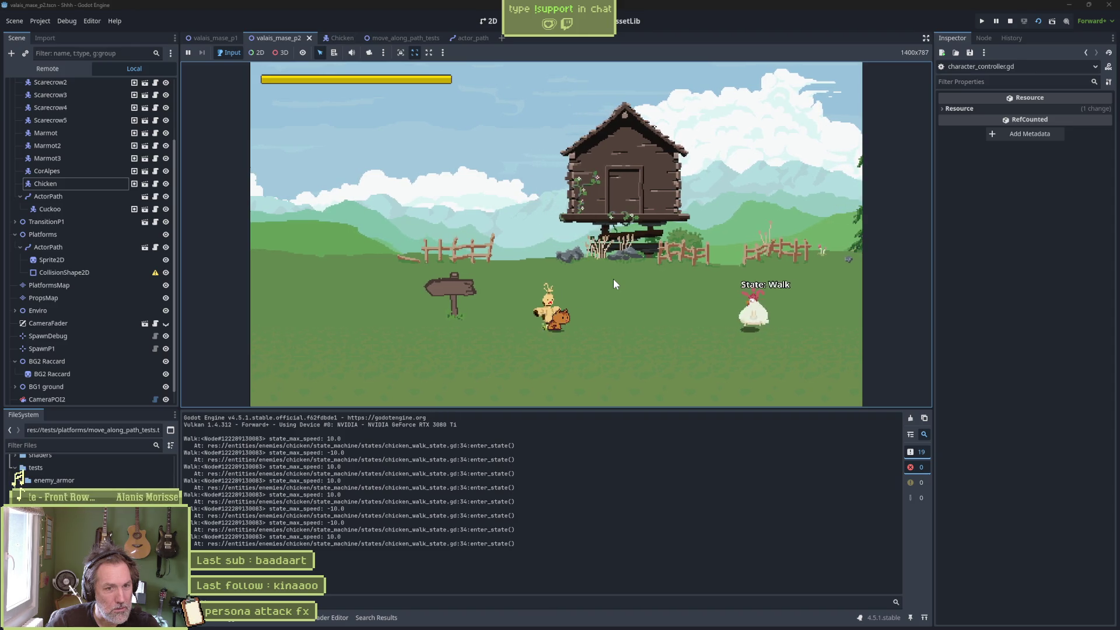
key("Left")
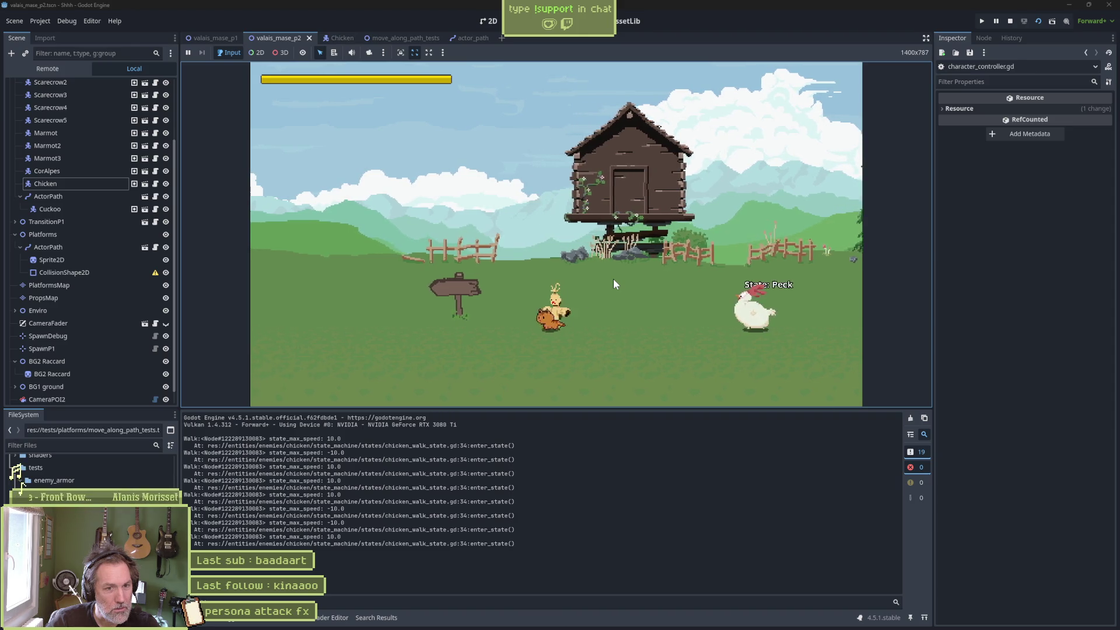
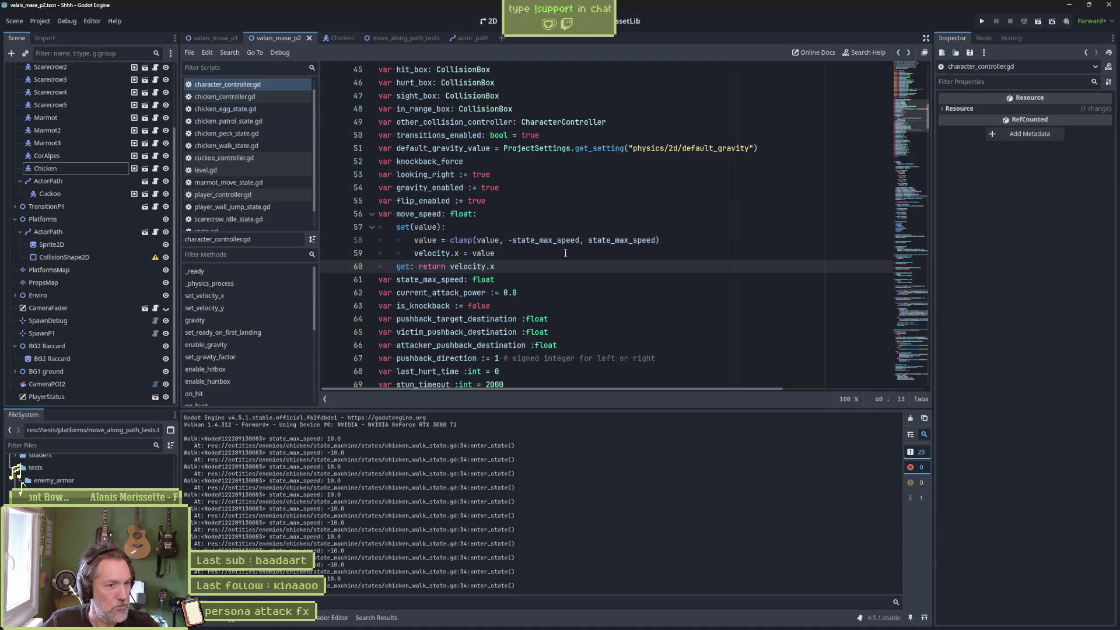
Comment out the set_velocity_x function (lines 151–153), then search the project for set_velocity_x
left_click_drag(562, 214, 563, 266)
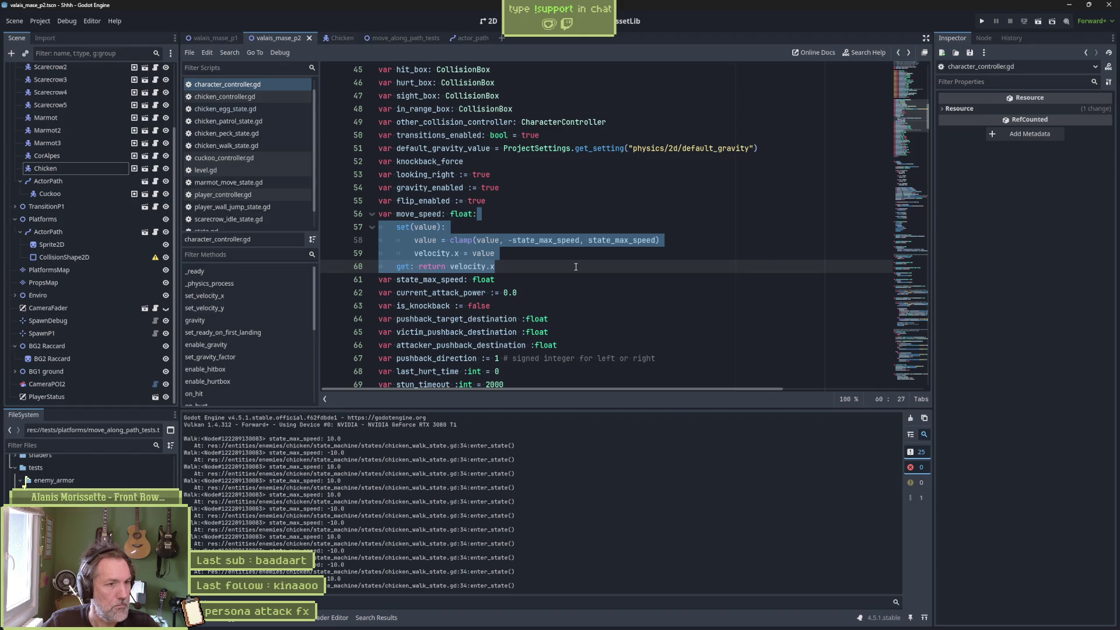
left_click(247, 295)
left_click(434, 255)
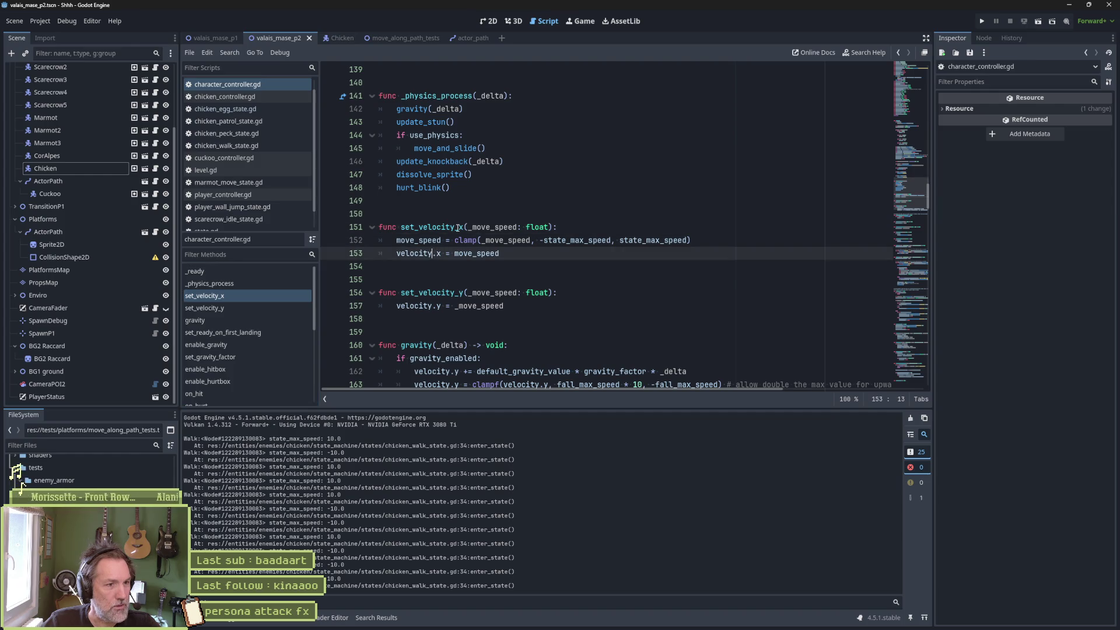
left_click(458, 228)
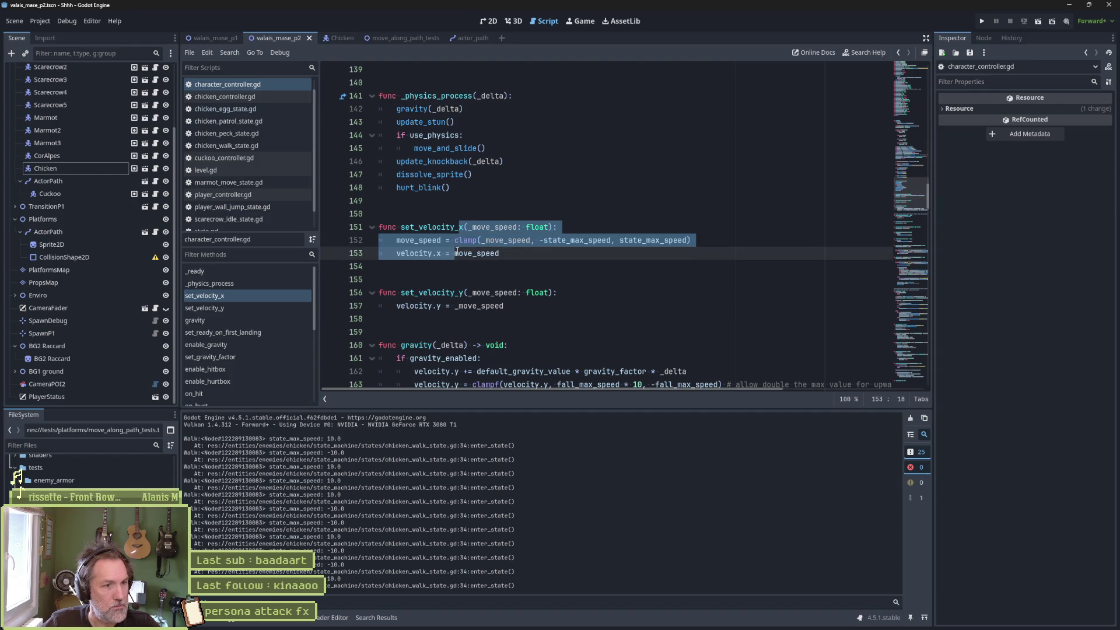
key("ctrl+k")
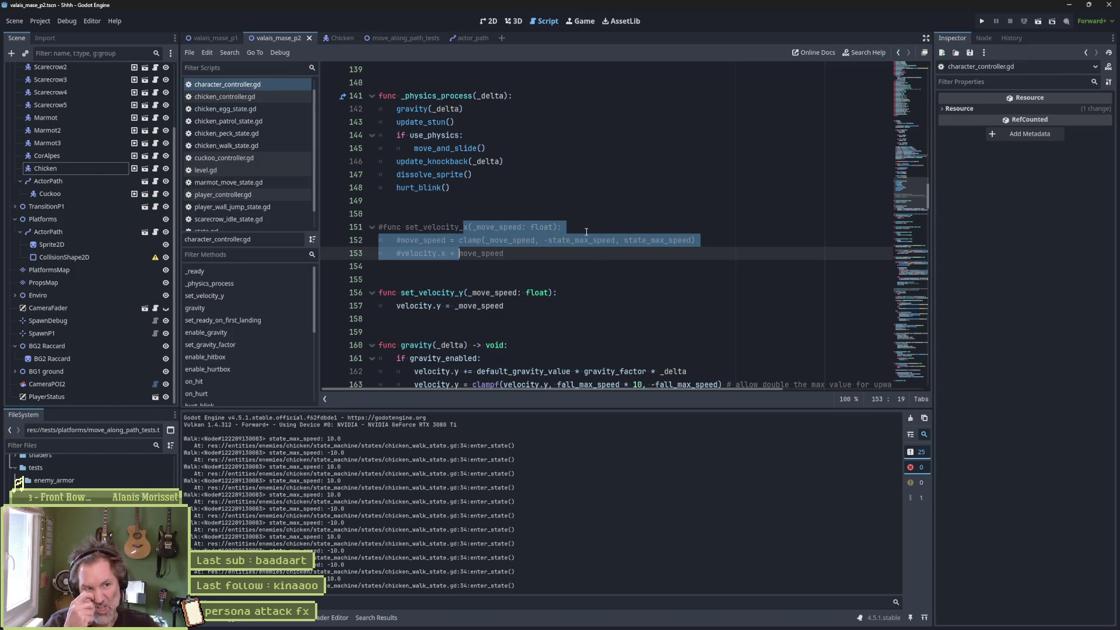
double_click(454, 227)
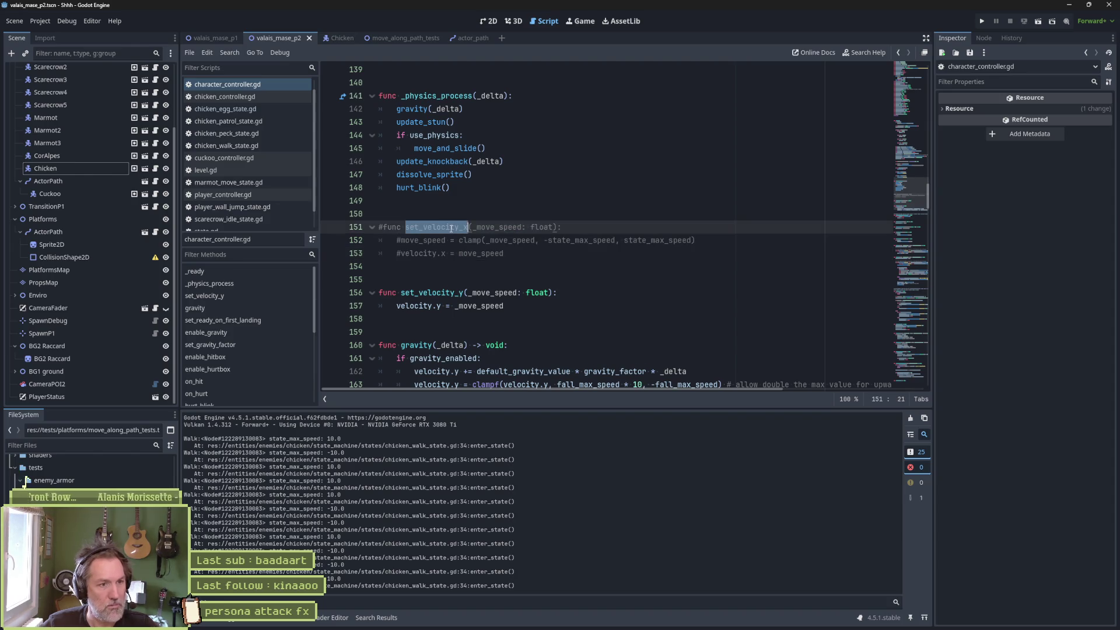
key("ctrl+shift+f")
In chicken_walk_state.gd, add 'move_speed = state_max_speed', comment out the old set_velocity_x call, and save
left_click(569, 352)
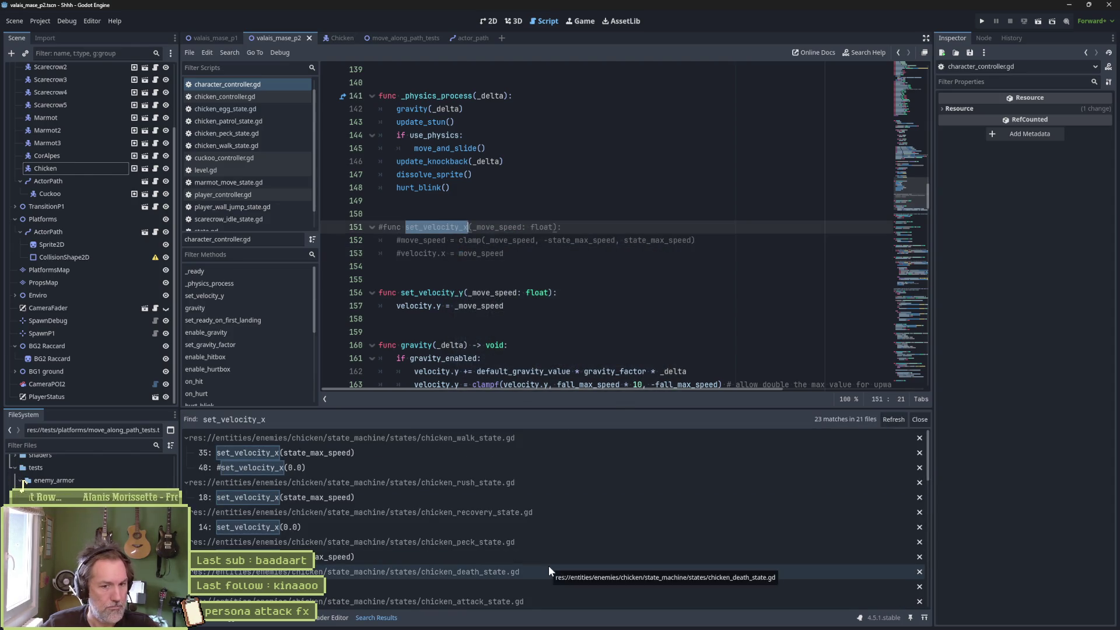
left_click(629, 459)
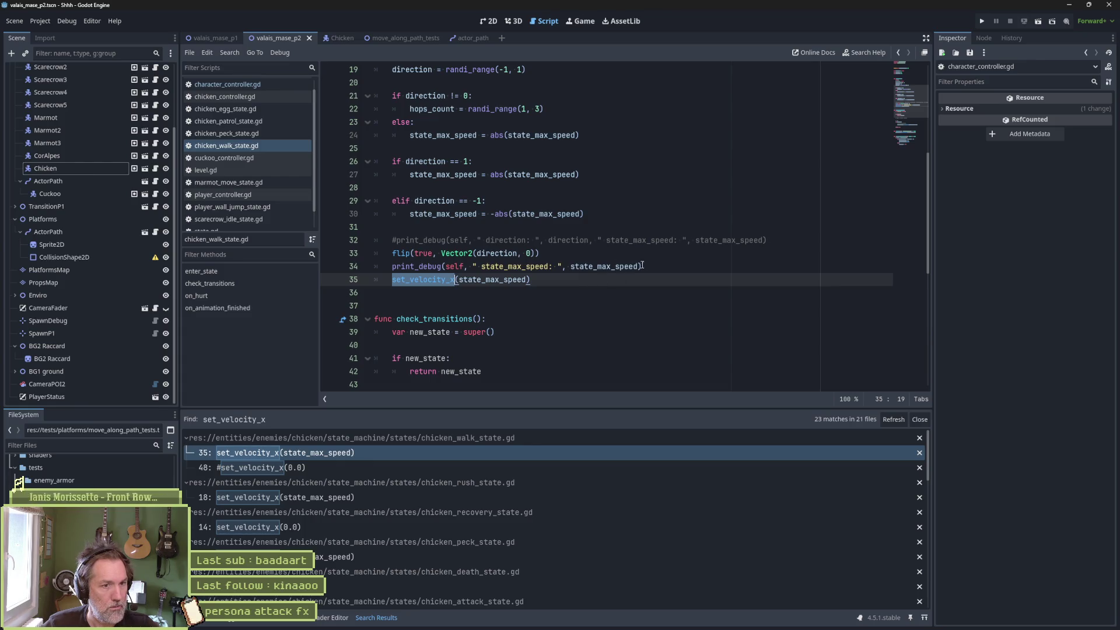
left_click(640, 266)
key("Return")
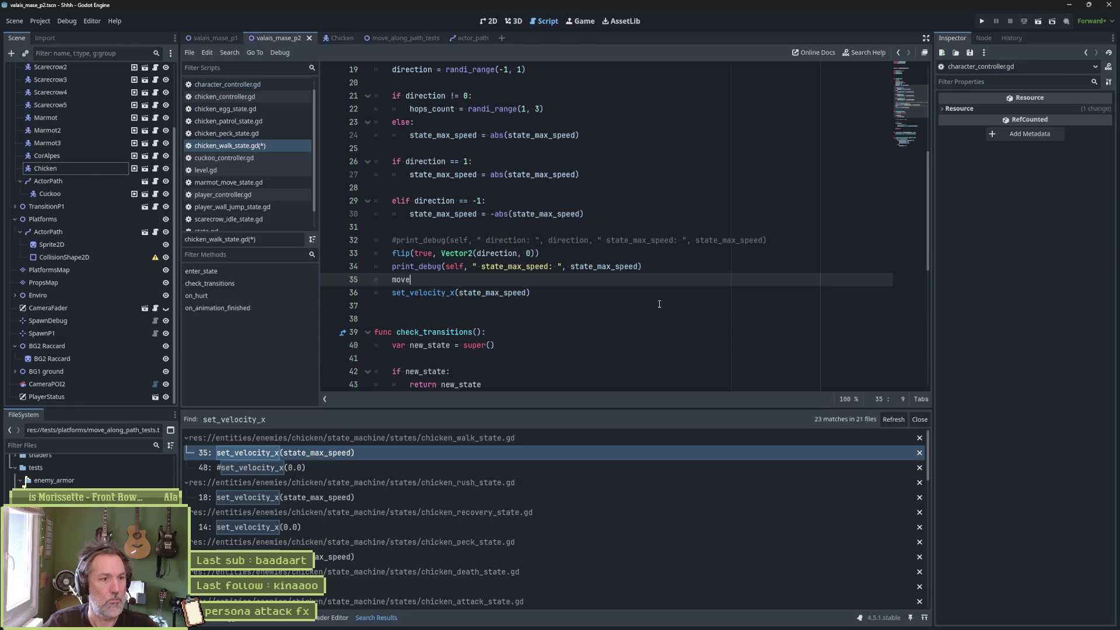
type("_speed = state")
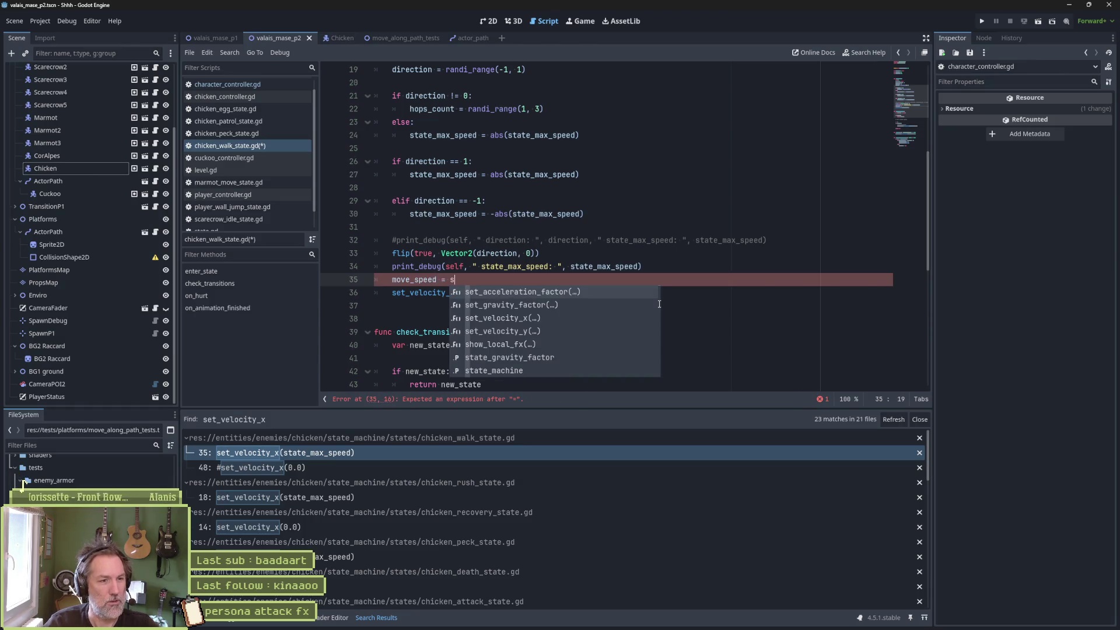
key("Down")
key("Down")
key("Return")
key("Down")
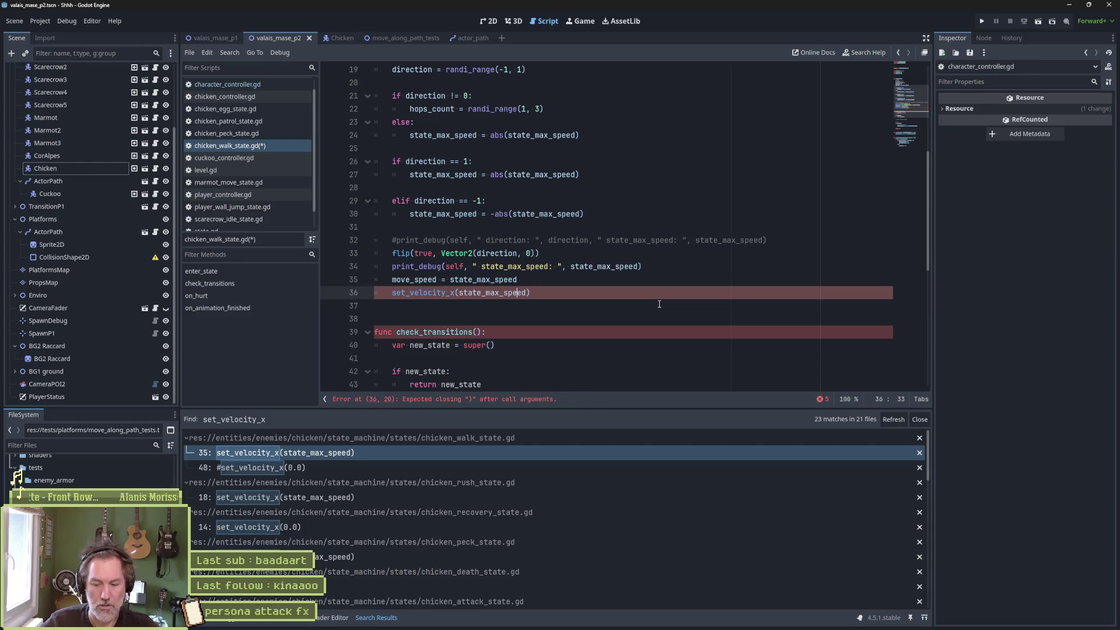
key("BackSpace")
type("#")
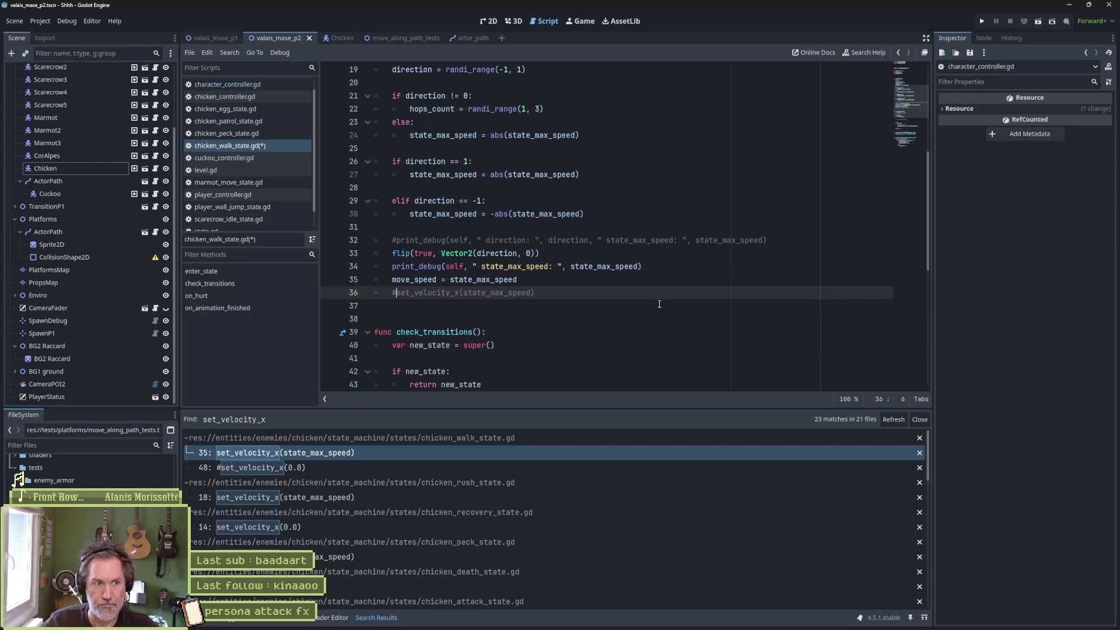
key("ctrl+s")
Check the walk state's line 48 match, then go to chicken_rush_state.gd's set_velocity_x call
left_click(513, 468)
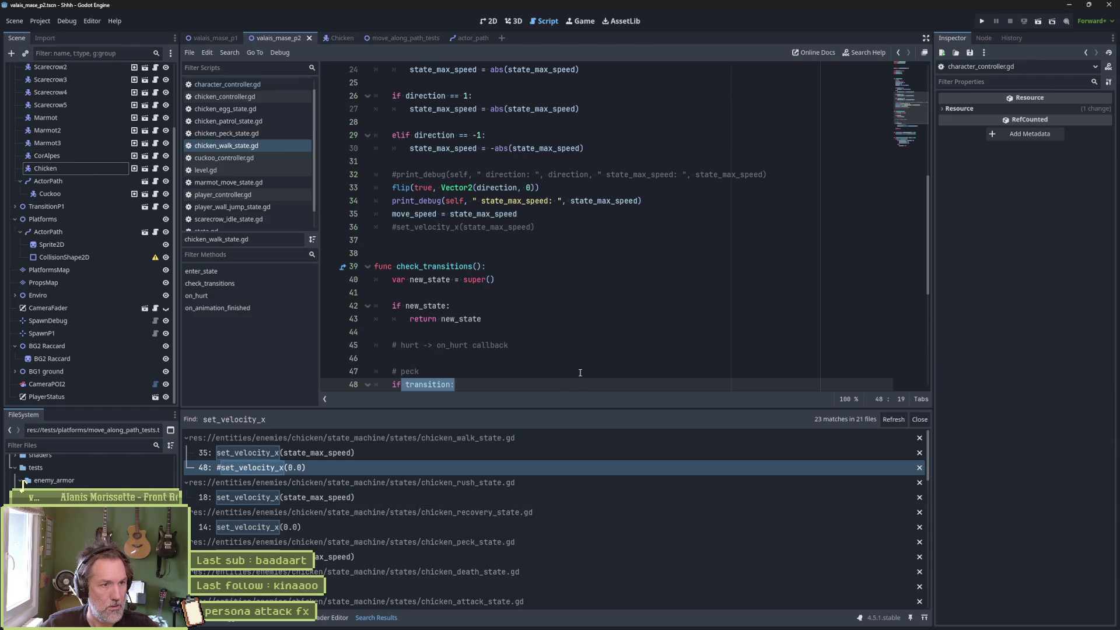
scroll(580, 372, "down", 2)
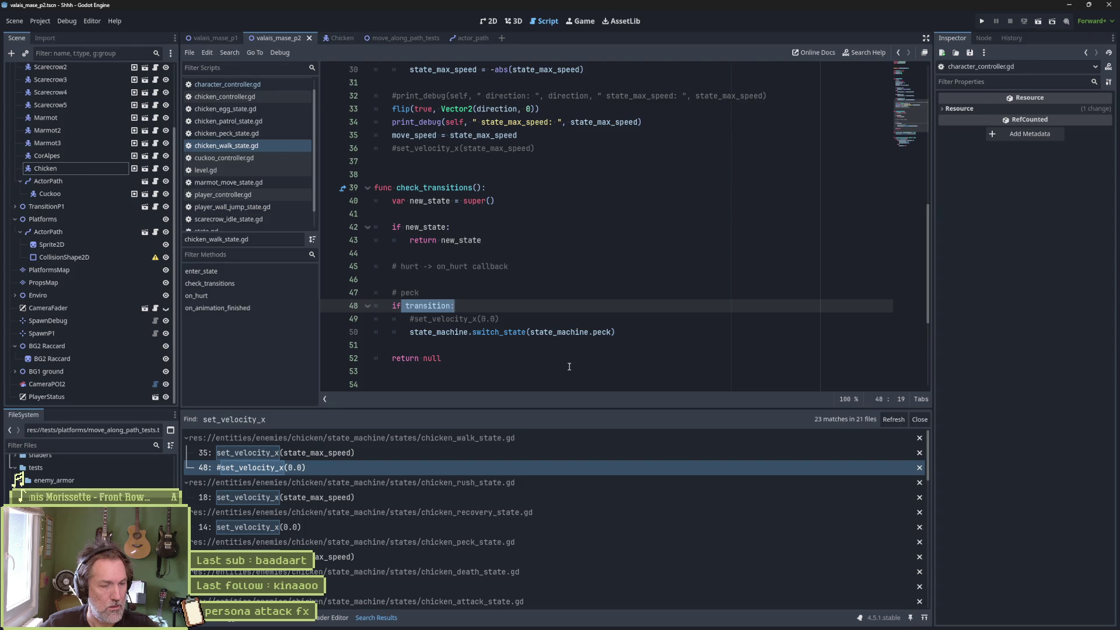
left_click(503, 496)
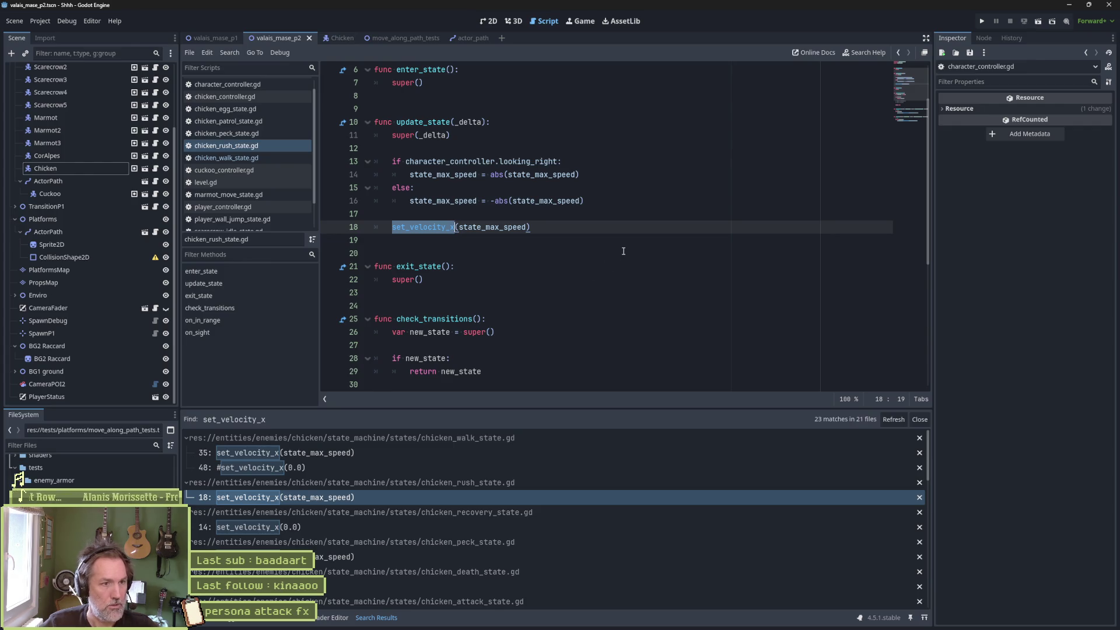
Turn line 18 of chicken_rush_state.gd into a 'move_speed =' assignment, removing the parentheses
key("BackSpace")
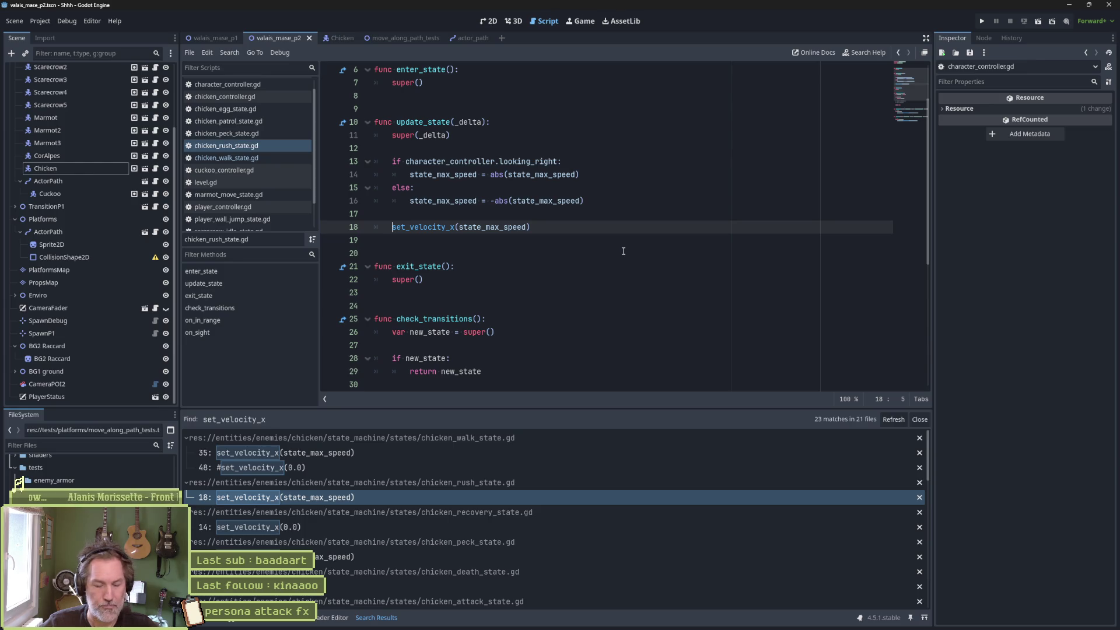
type("move_speed")
key("Delete")
type("=")
key("End")
key("BackSpace")
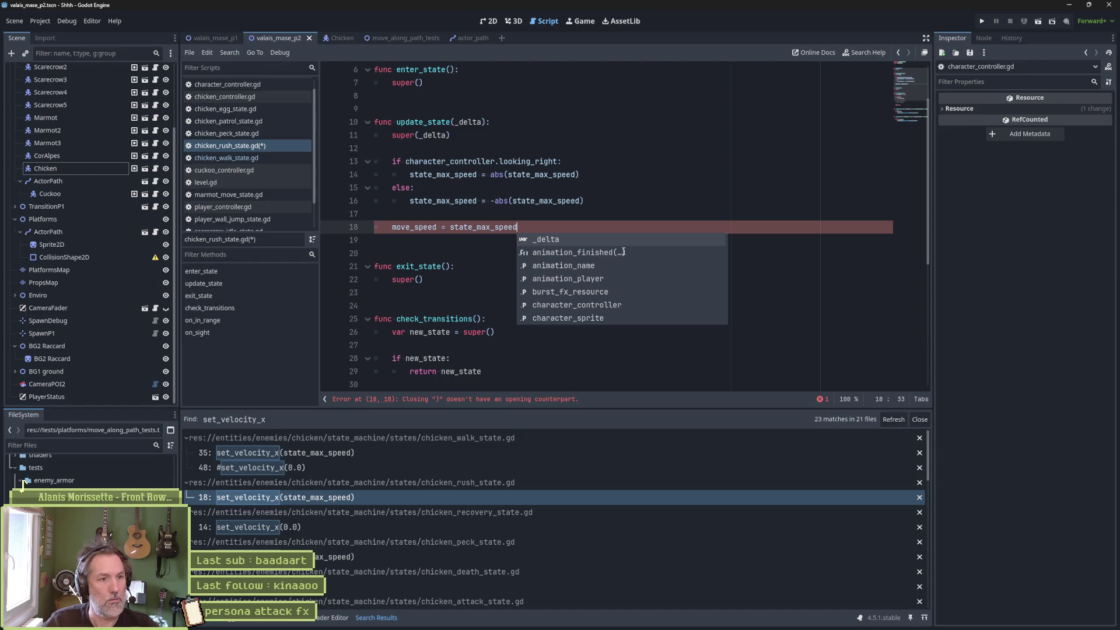
left_click_drag(394, 227, 449, 227)
Replace the set_velocity_x call on line 14 of chicken_recovery_state.gd with a move_speed assignment
left_click(420, 526)
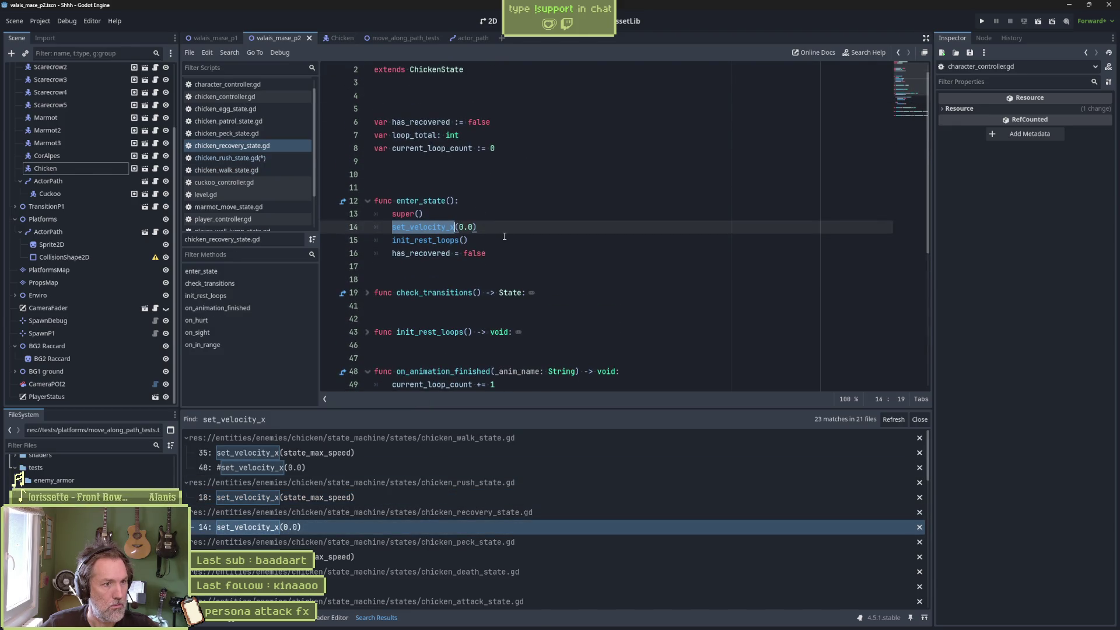
left_click_drag(455, 227, 392, 227)
type("move_speed =")
left_click(578, 232)
key("BackSpace")
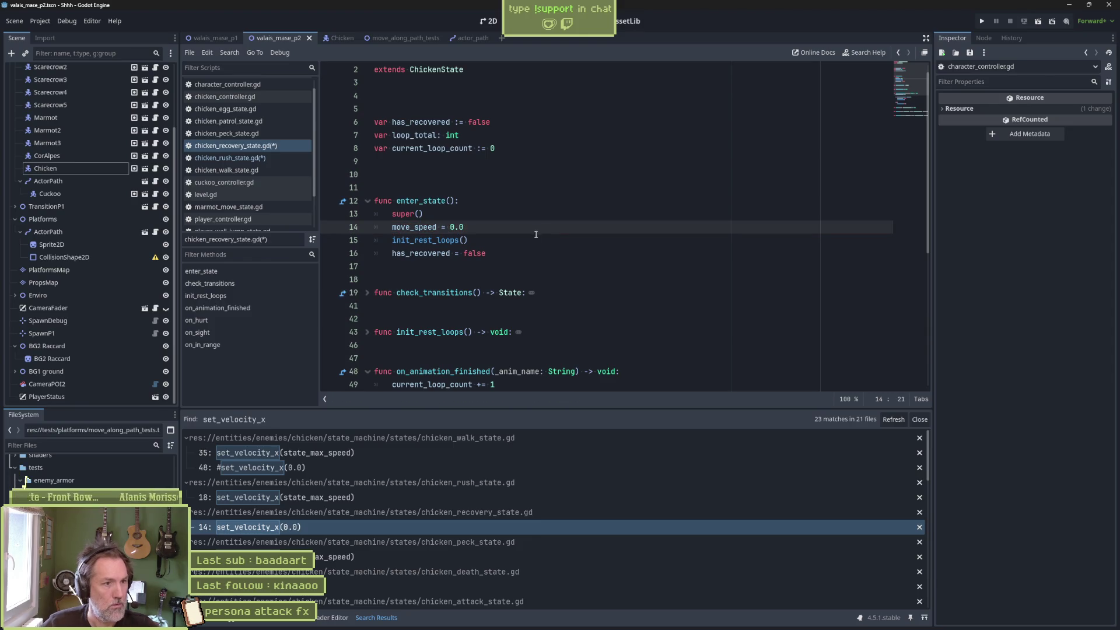
Replace the line 8 set_velocity_x calls in chicken_peck_state.gd and chicken_death_state.gd with 'move_speed ='
left_click(418, 556)
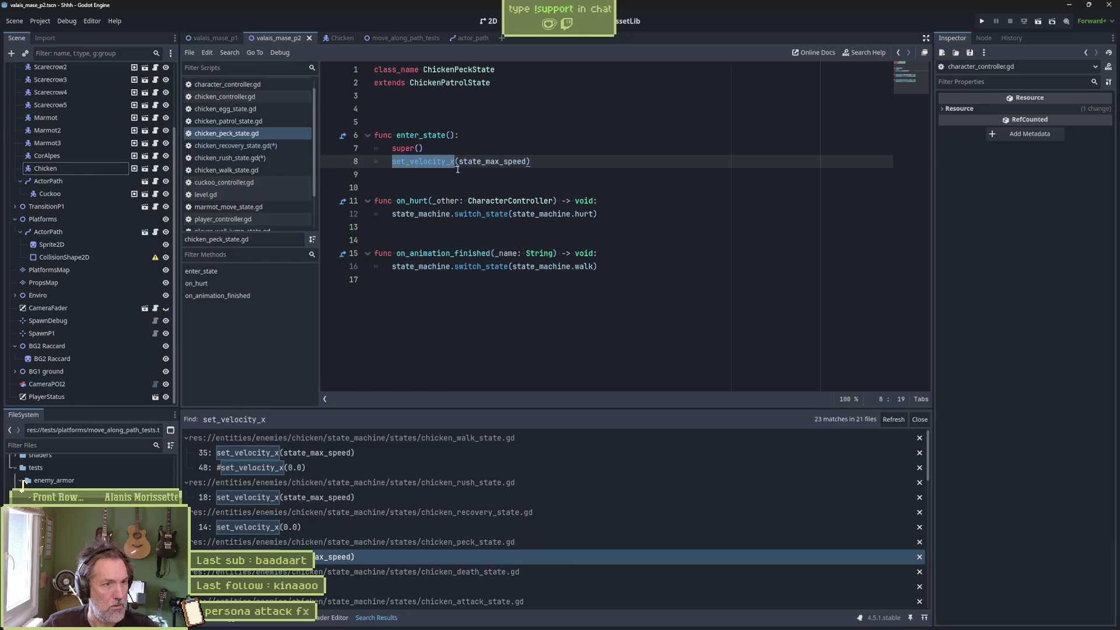
left_click_drag(458, 161, 398, 165)
type("move_speed =")
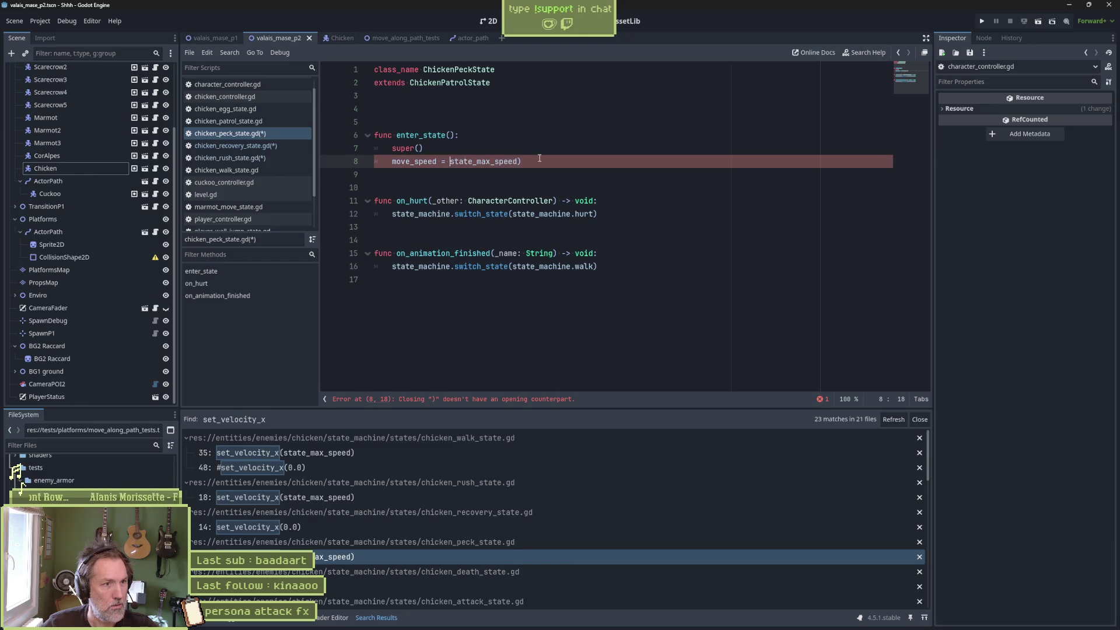
key("BackSpace")
left_click(409, 587)
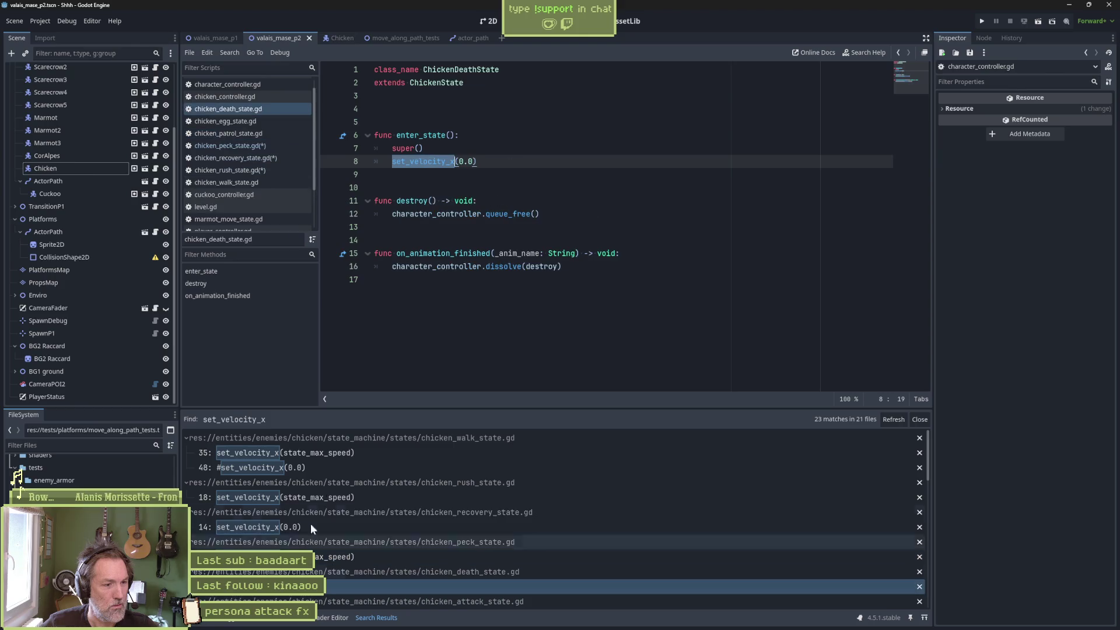
left_click_drag(458, 161, 392, 163)
type("move_speed =")
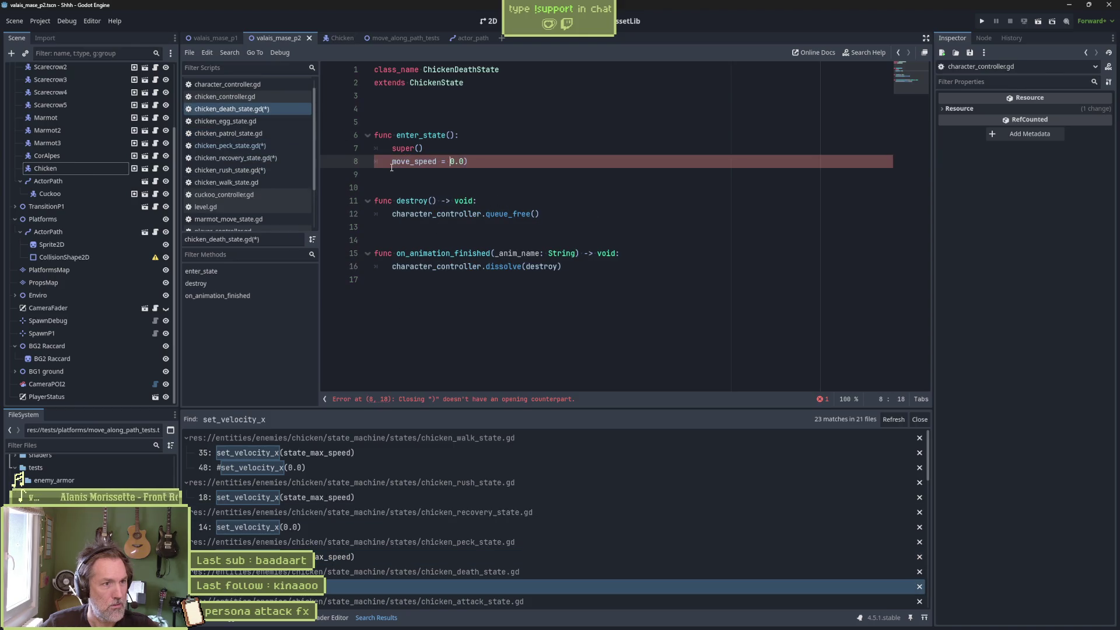
key("Delete")
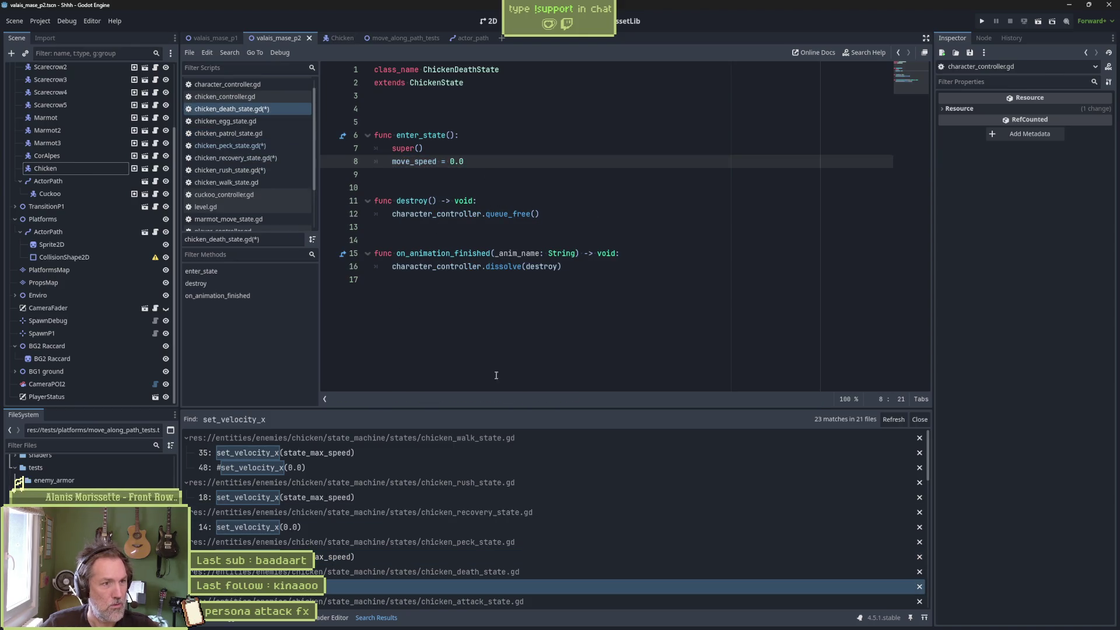
scroll(461, 522, "down", 3)
left_click(466, 528)
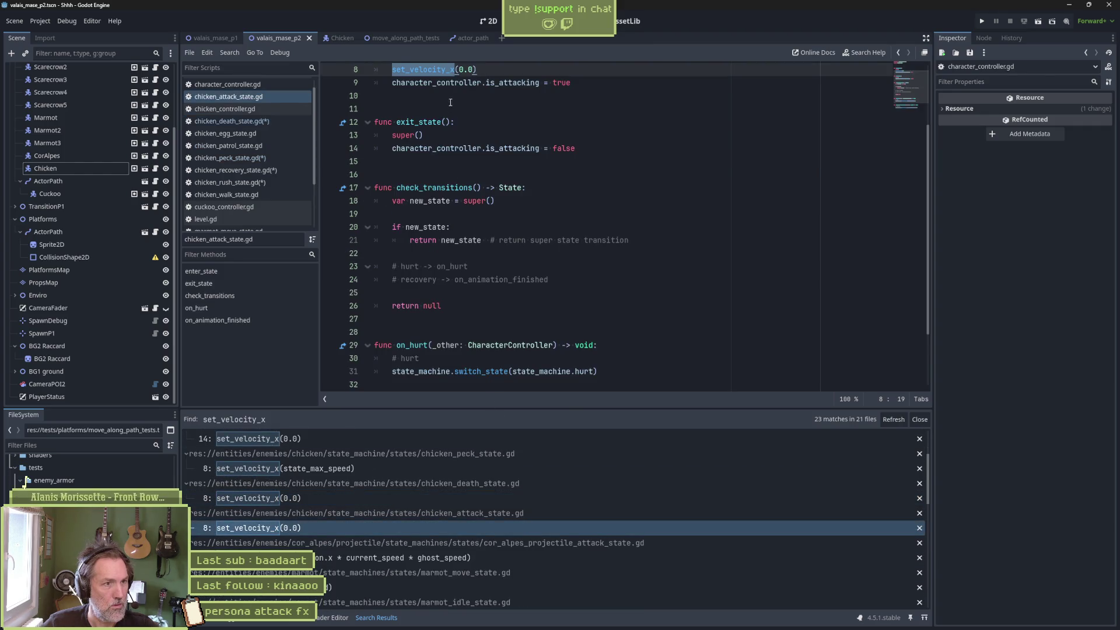
Convert set_velocity_x to 'move_speed =' in chicken_attack_state.gd line 8 and cor_alpes_projectile_attack_state.gd line 35
left_click_drag(459, 161, 392, 162)
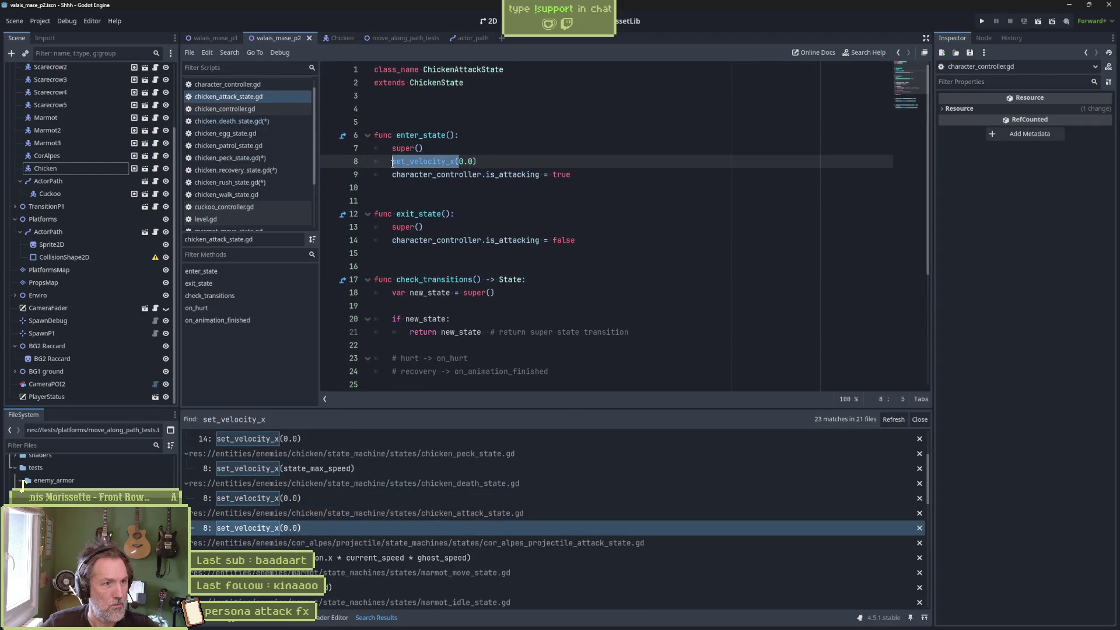
type("move_speed =")
key("BackSpace")
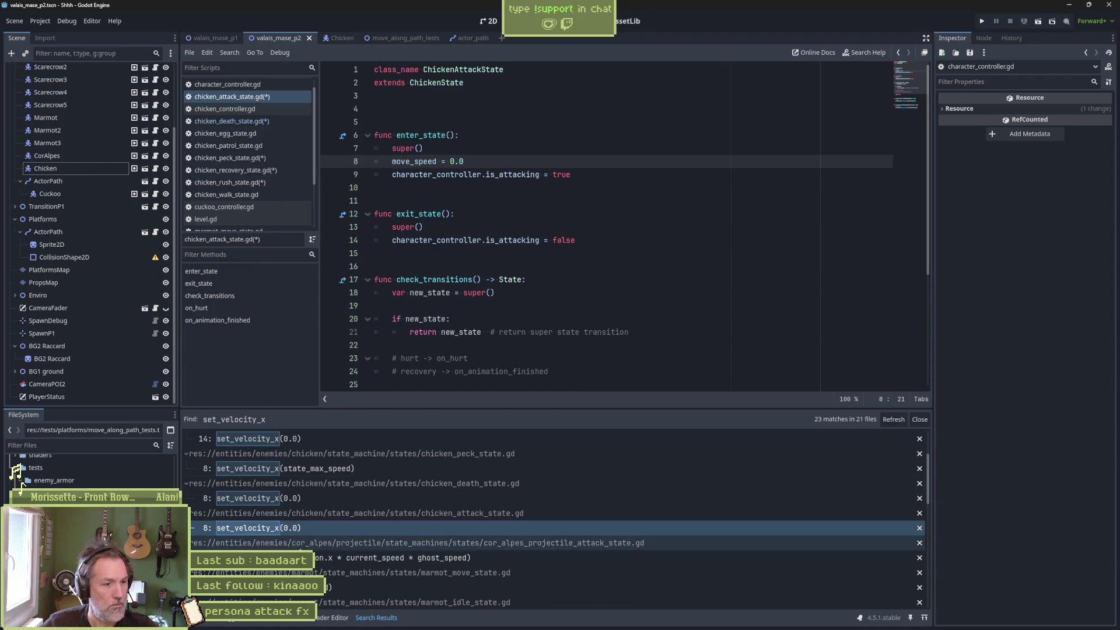
left_click(408, 558)
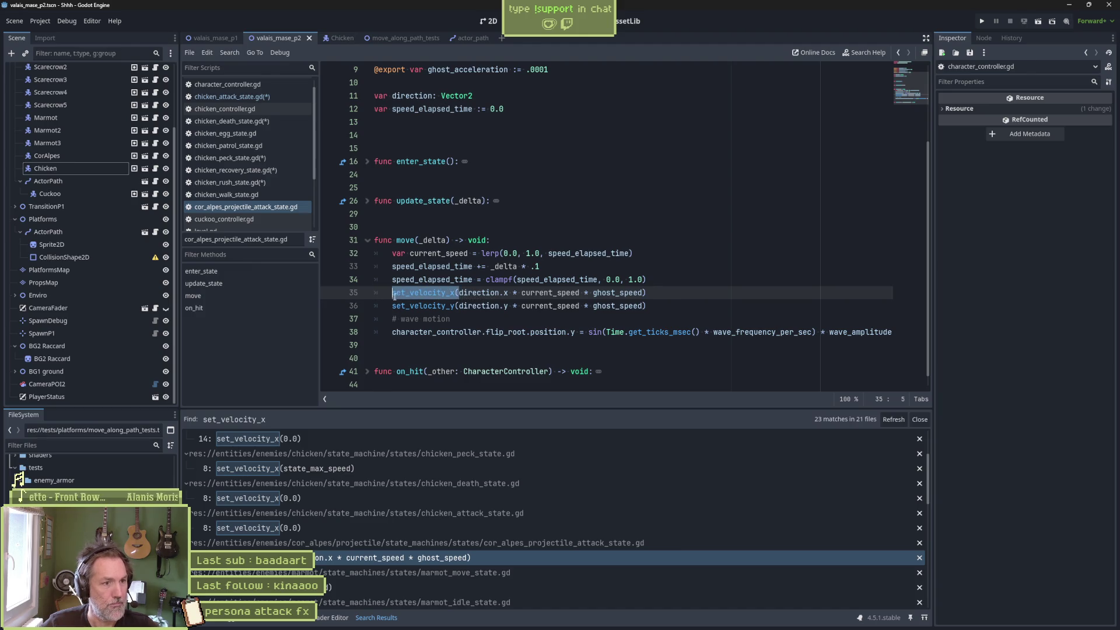
left_click(396, 297)
left_click_drag(393, 294, 457, 295)
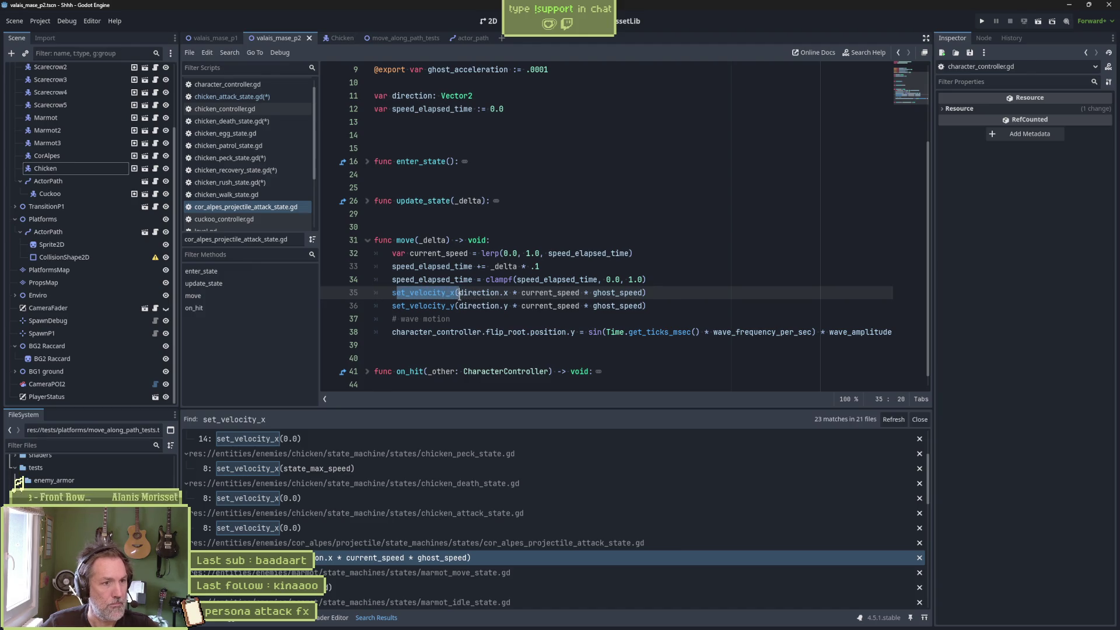
key("ctrl+x")
key("ctrl+z")
type("move_speed =")
left_click(693, 292)
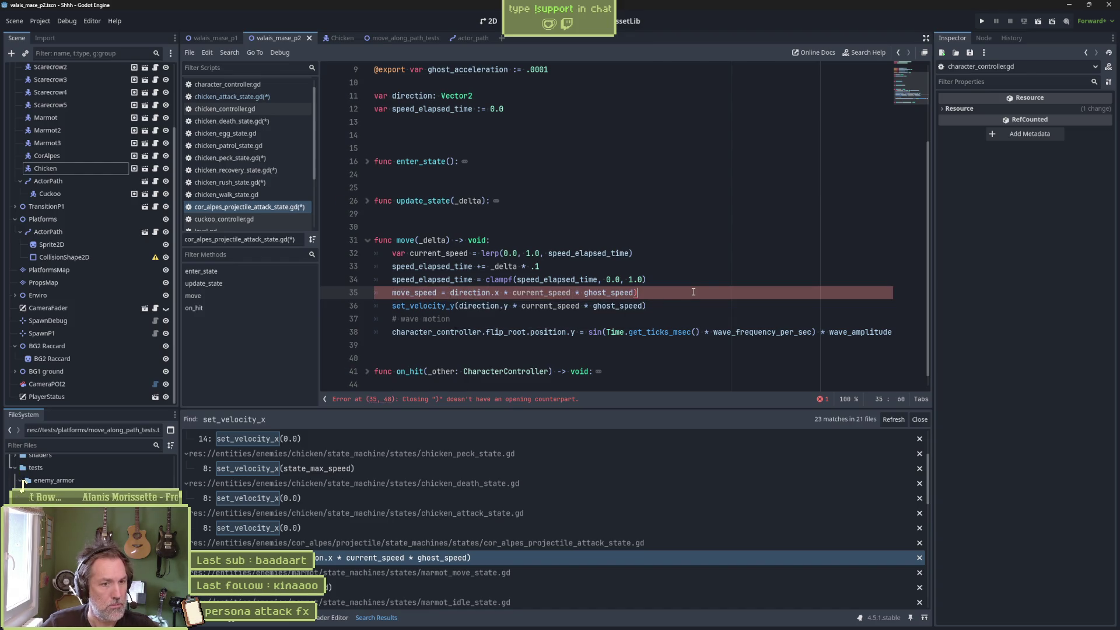
key("BackSpace")
Replace the set_velocity_x call on line 19 of marmot_move_state.gd, then start on marmot_idle_state.gd
scroll(440, 546, "down", 1)
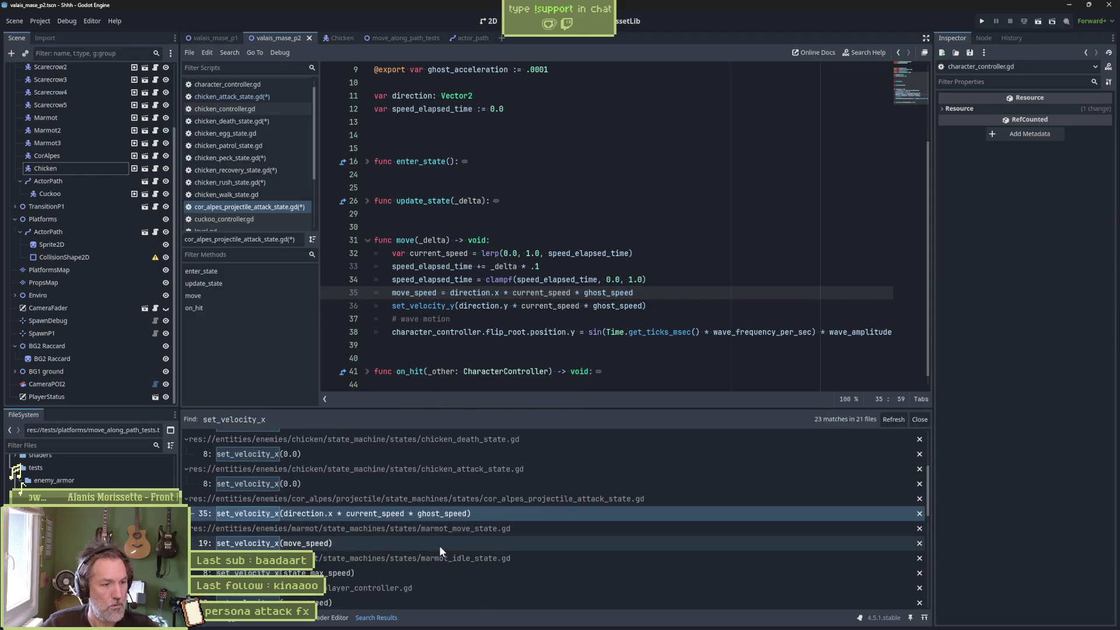
left_click(440, 544)
left_click_drag(459, 292, 409, 294)
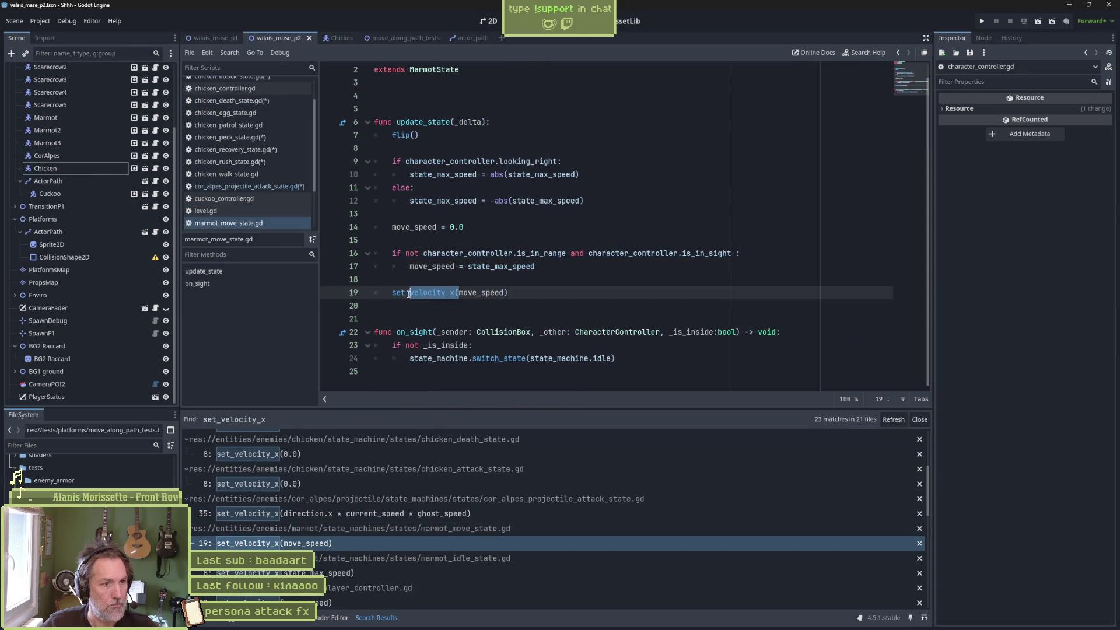
key("BackSpace")
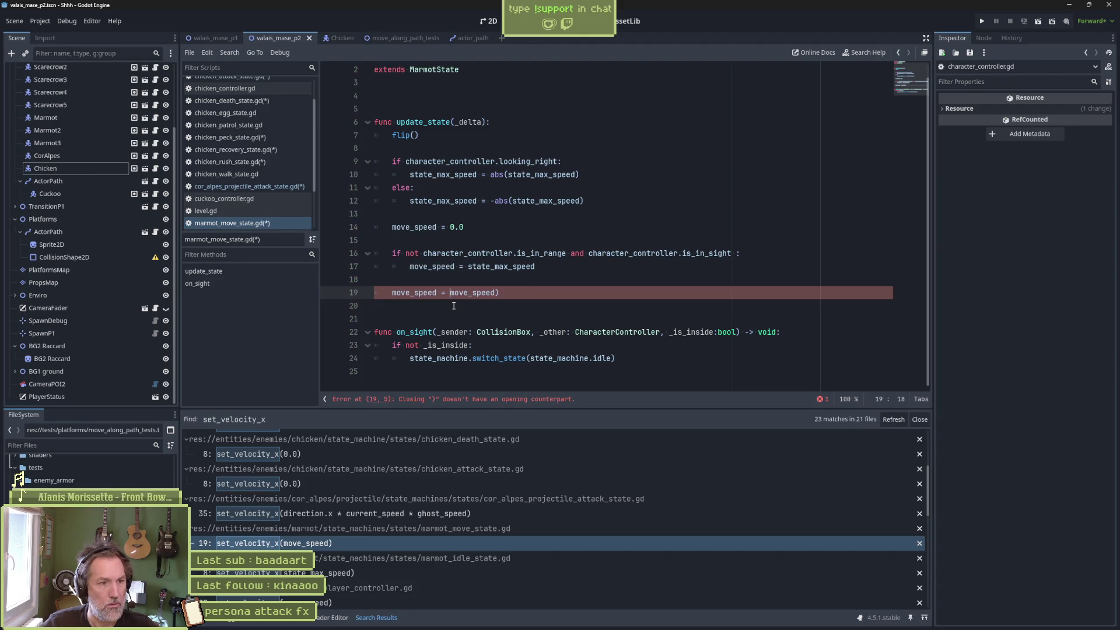
key("End")
key("BackSpace")
scroll(482, 512, "down", 2)
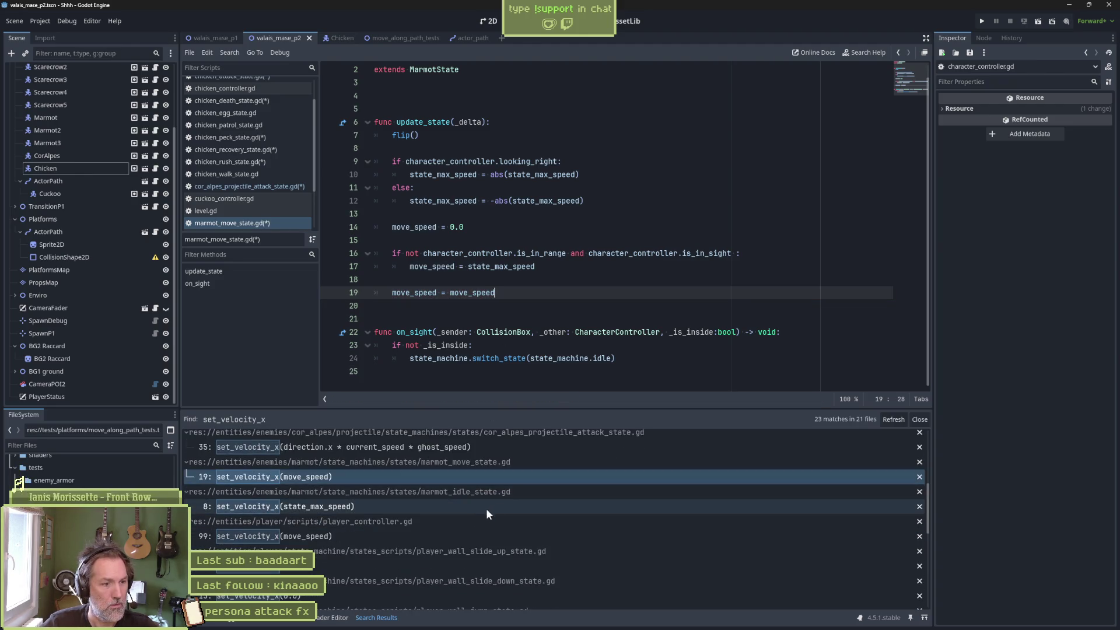
left_click(485, 511)
key("shift+Right")
Finish marmot idle, then convert player_controller.gd line 99 and the wall slide up state to 'move_speed ='
type("move_speed =")
left_click(380, 534)
key("BackSpace")
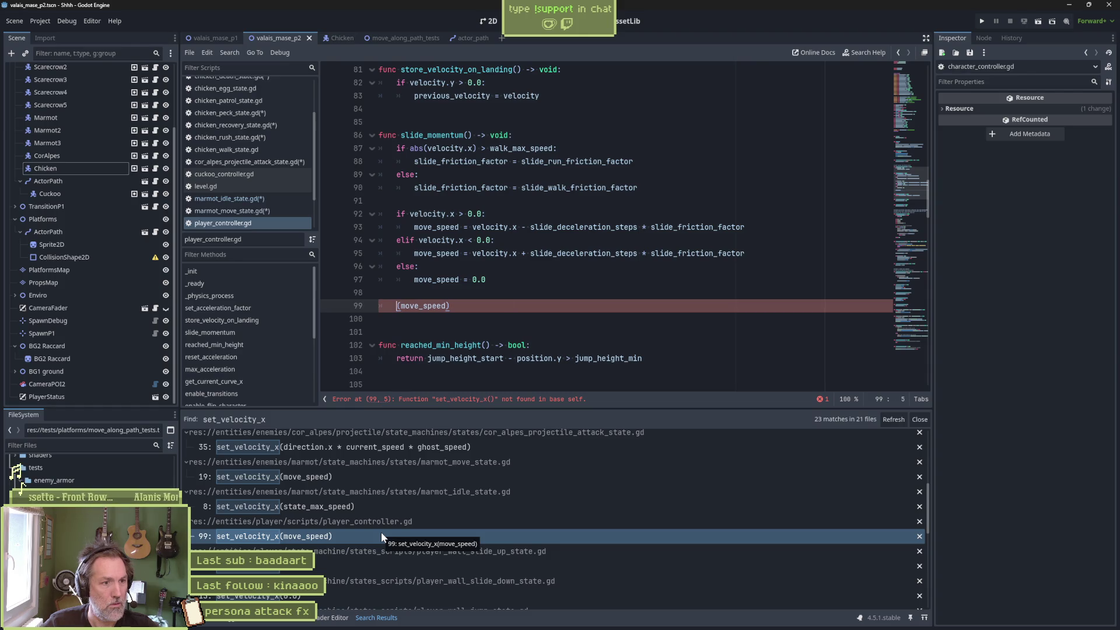
left_click(435, 560)
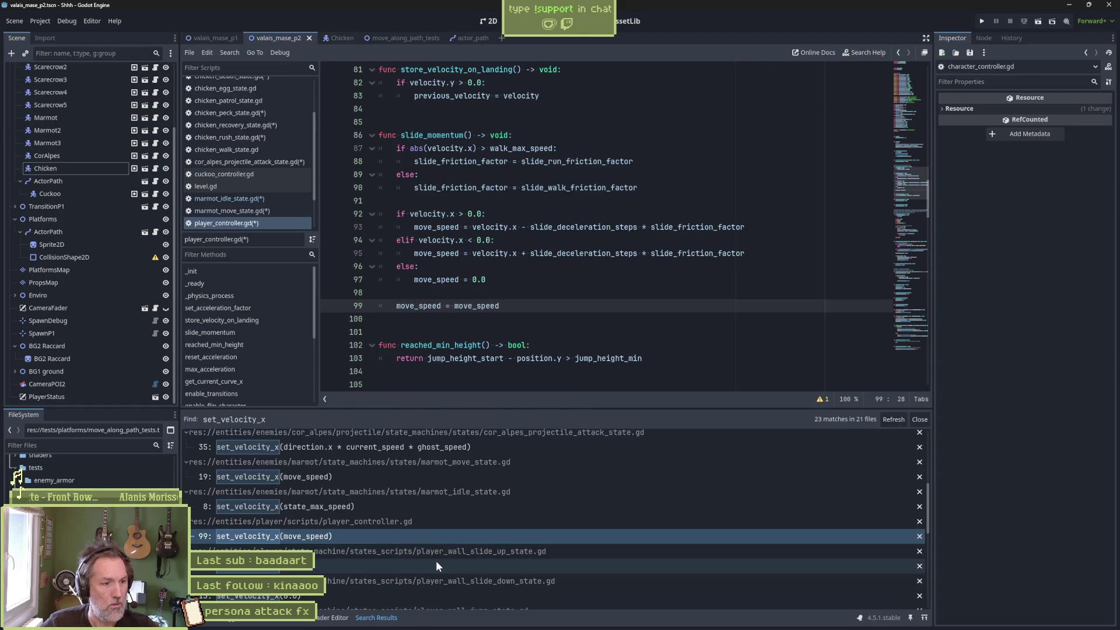
type("move_speed =")
key("Delete")
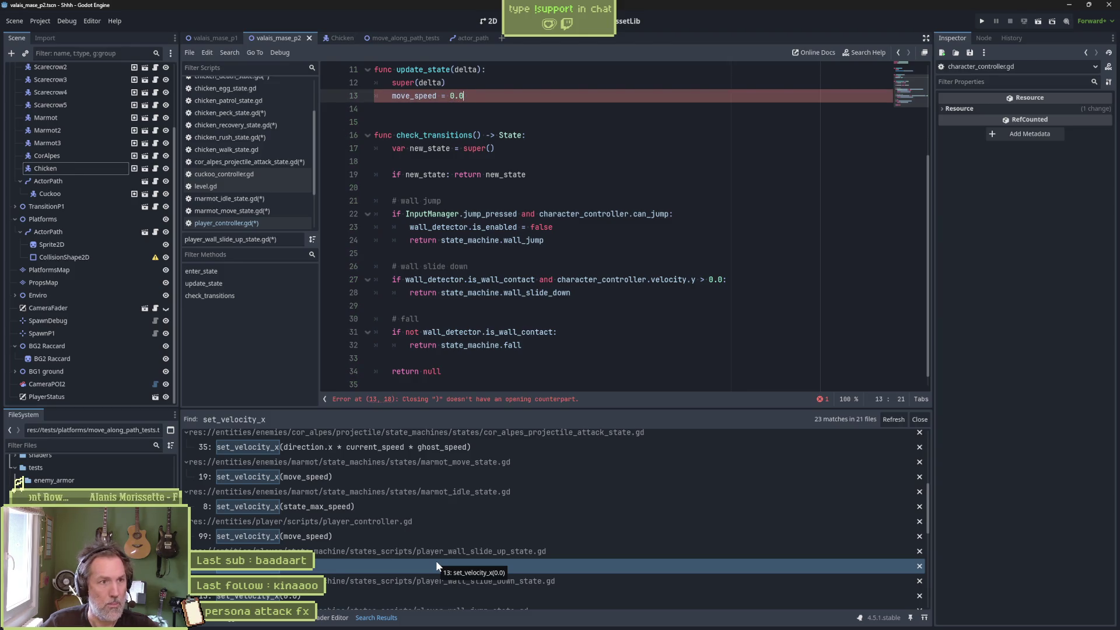
key("End")
key("BackSpace")
scroll(534, 461, "down", 5)
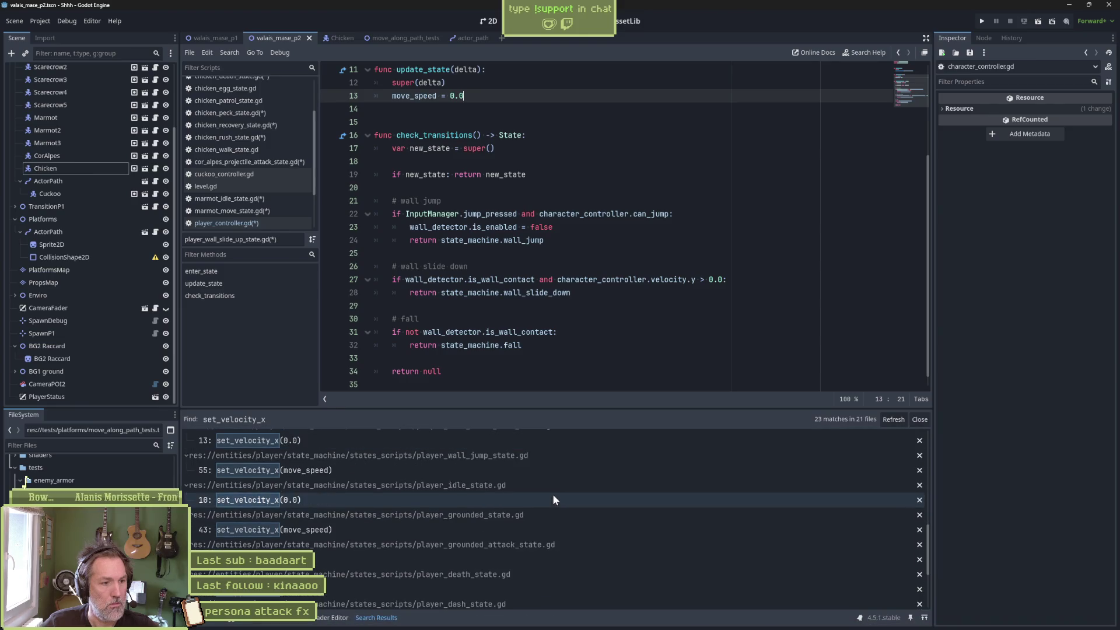
Replace set_velocity_x with move_speed assignments in the wall slide down and wall jump (line 55) states
left_click(561, 465)
key("ctrl+v")
key("Delete")
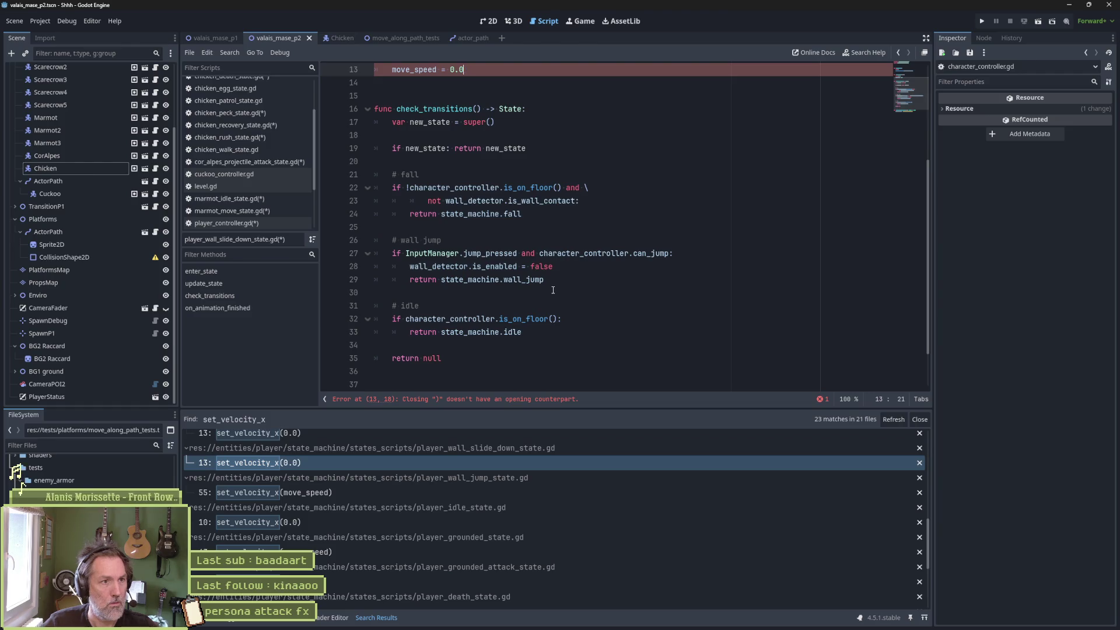
left_click(426, 506)
left_click(434, 493)
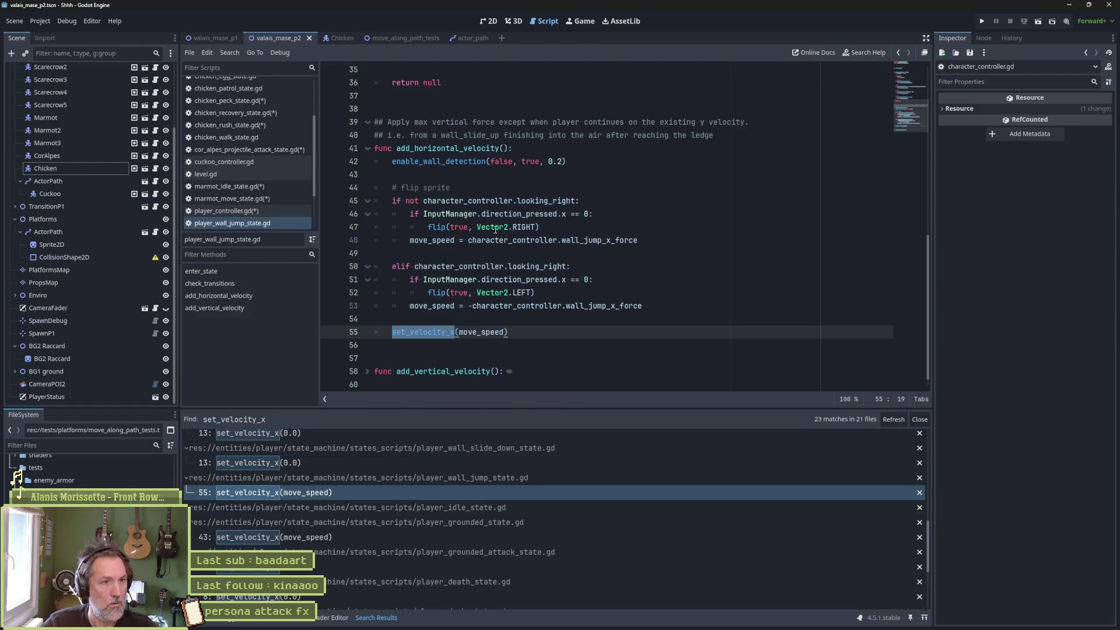
key("ctrl+v")
key("Delete")
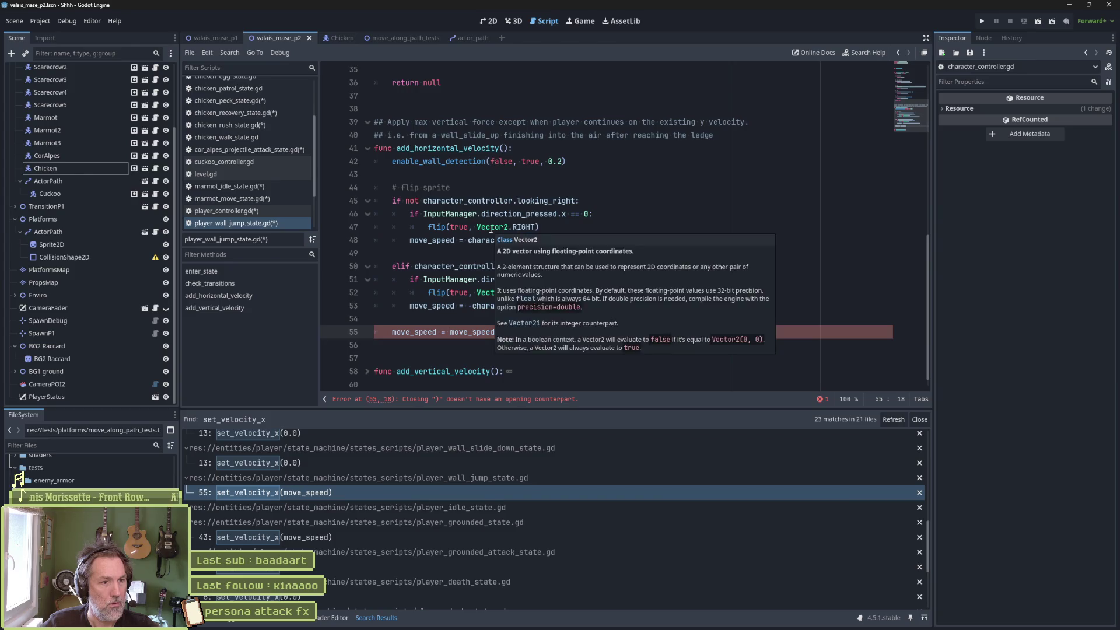
key("Delete")
Convert the calls in player_idle_state.gd line 10 and player_grounded_state.gd line 43 to move_speed assignments
left_click(337, 507)
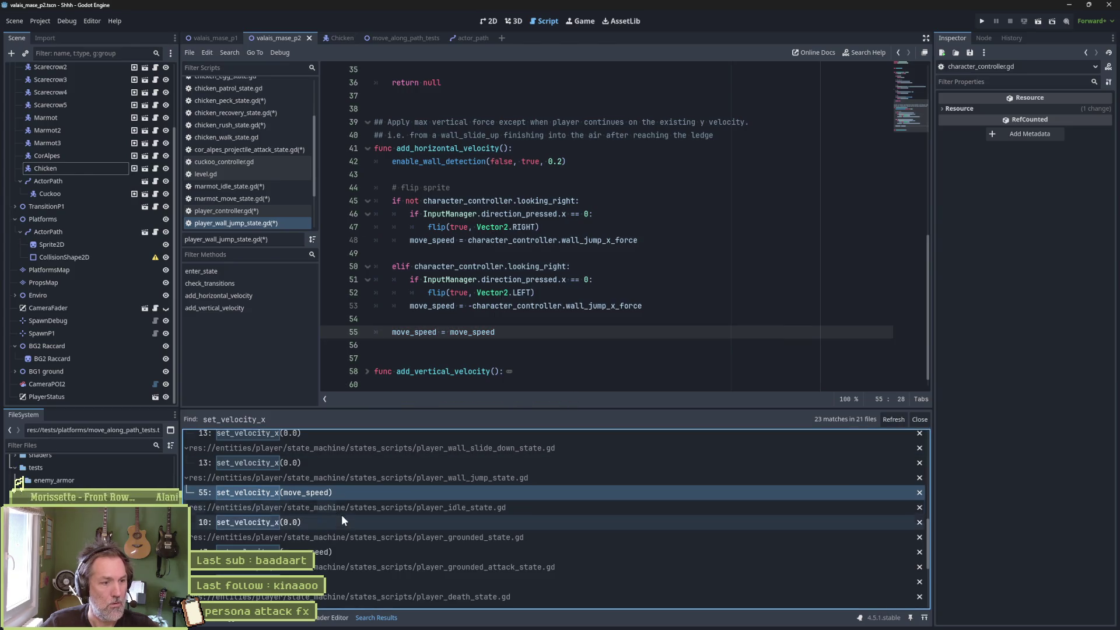
left_click(340, 522)
key("BackSpace")
key("ctrl+v")
key("Right")
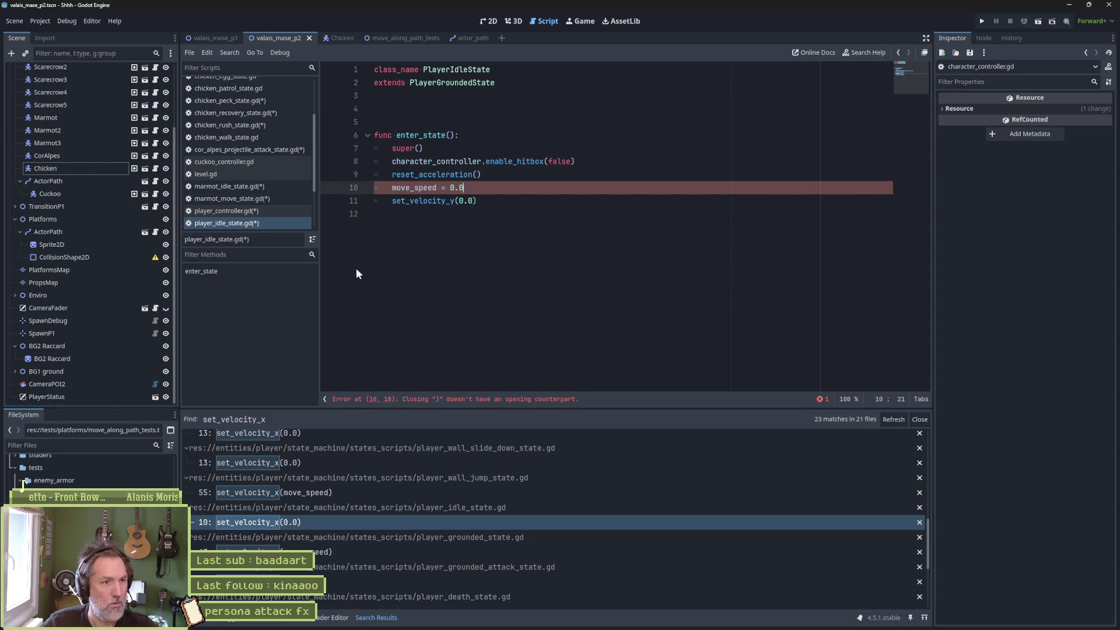
key("Delete")
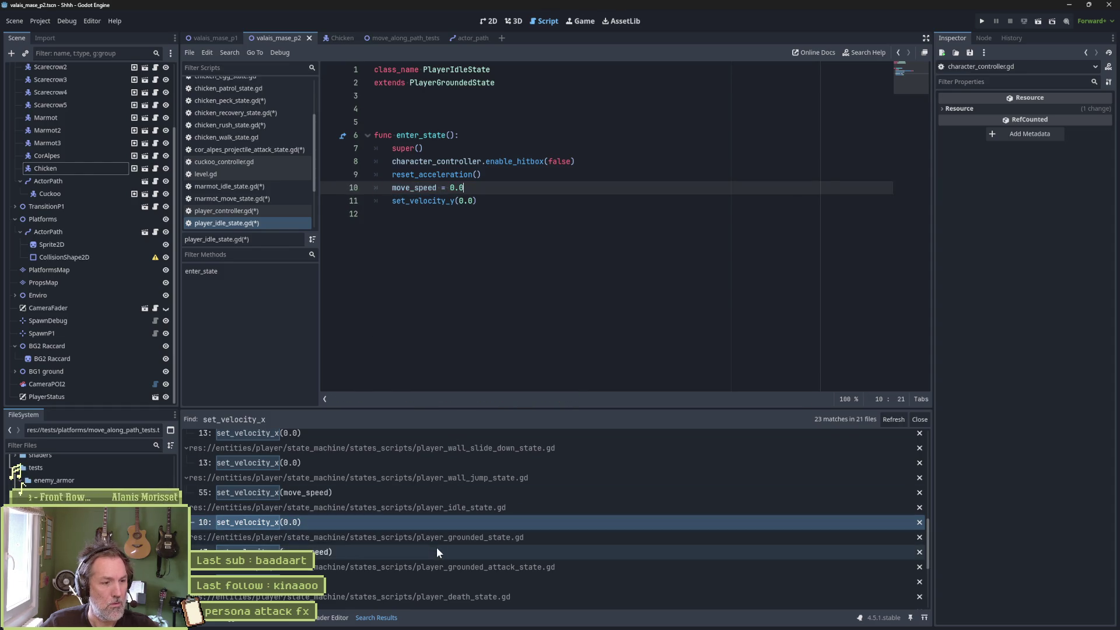
left_click(437, 551)
key("Delete")
key("Delete")
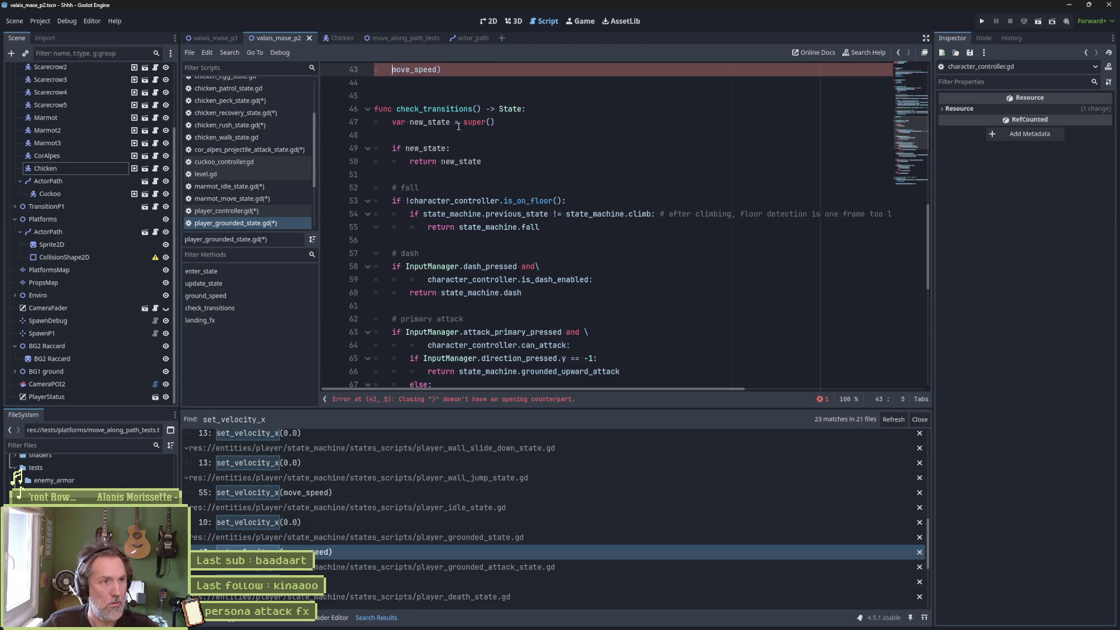
key("End")
key("BackSpace")
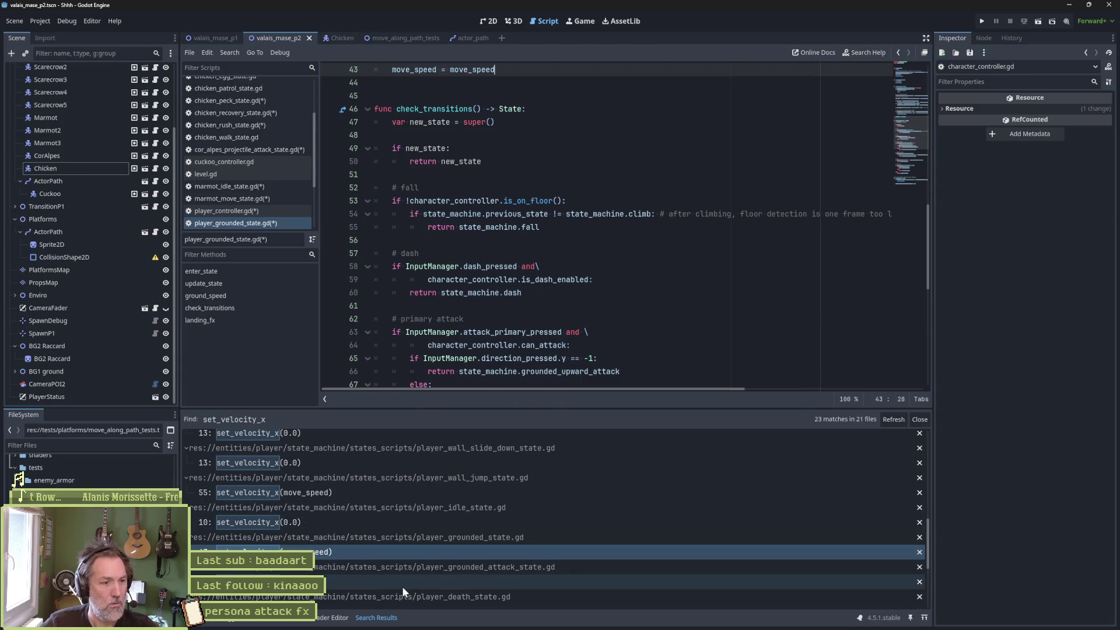
Replace set_velocity_x with 'move_speed =' in the grounded attack (line 13) and death (line 8) states
left_click(402, 582)
key("Delete")
key("Delete")
type("move_speed = 0.0")
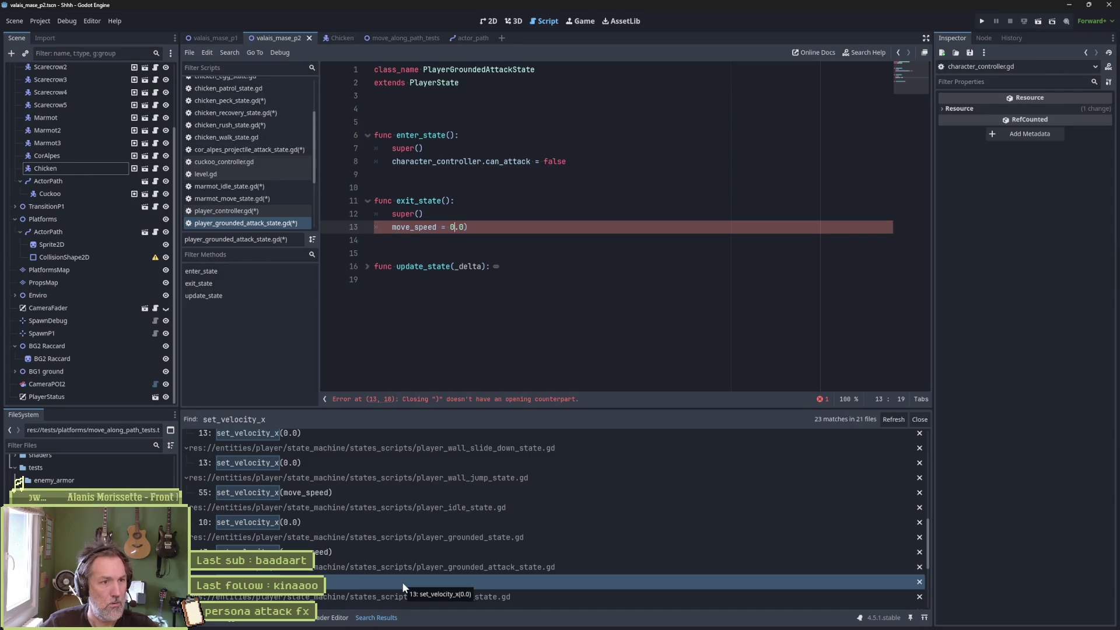
key("Delete")
scroll(470, 532, "down", 5)
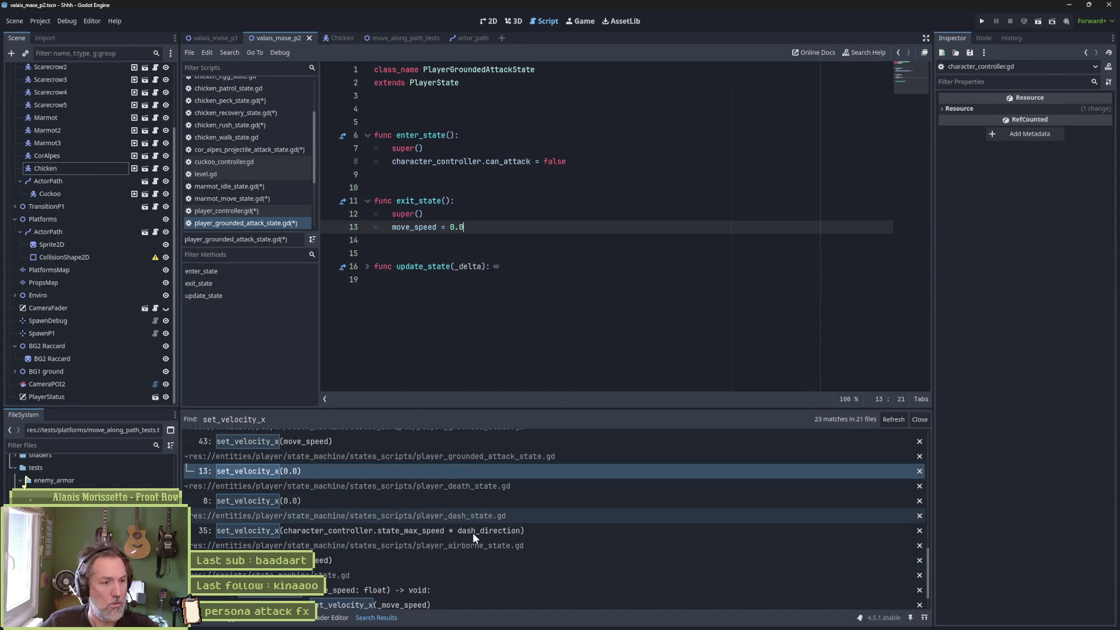
left_click(538, 479)
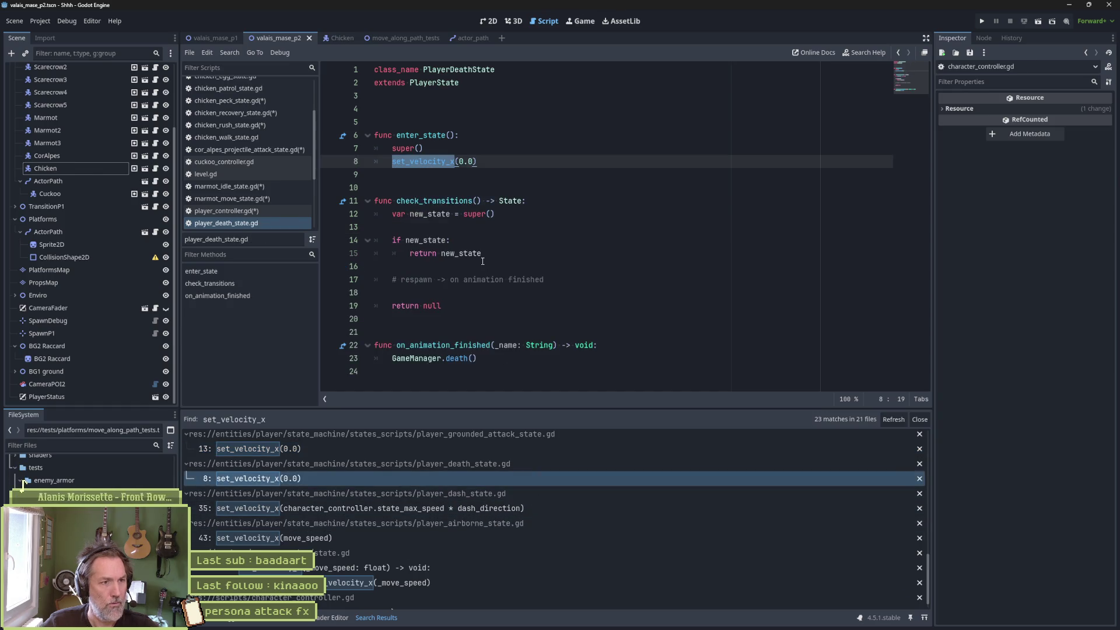
key("Delete")
key("Delete")
type("move_speed =")
key("End")
key("BackSpace")
Convert player_dash_state.gd line 35 to a move_speed assignment, check the airborne state, and run the game
left_click(506, 509)
type("move_speed =")
key("Delete")
key("ctrl+Right")
key("ctrl+Right")
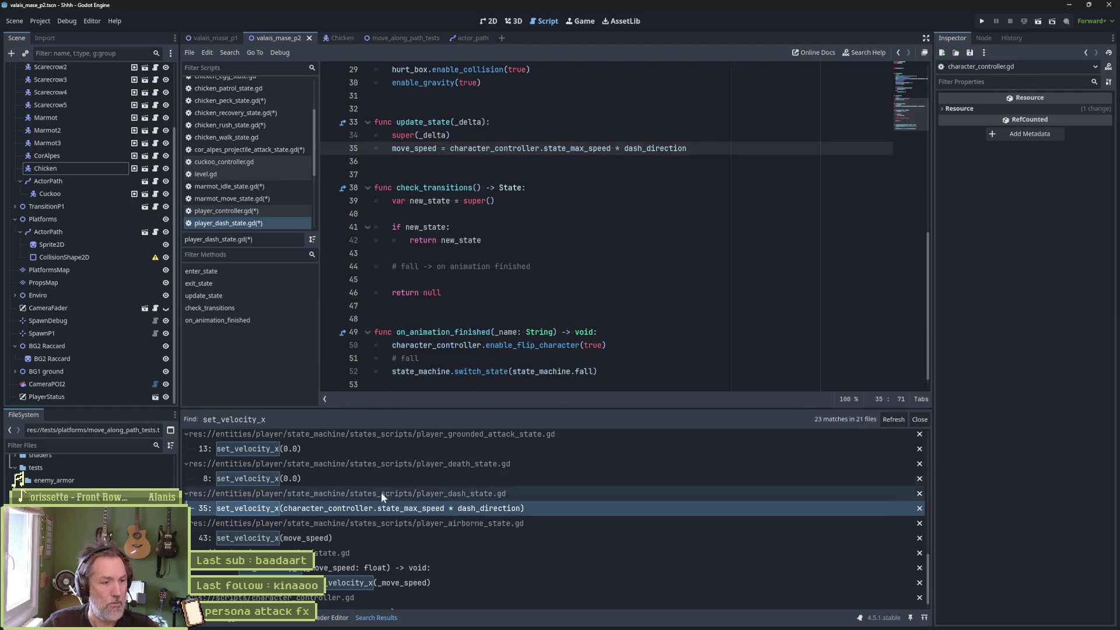
left_click(380, 537)
key("F5")
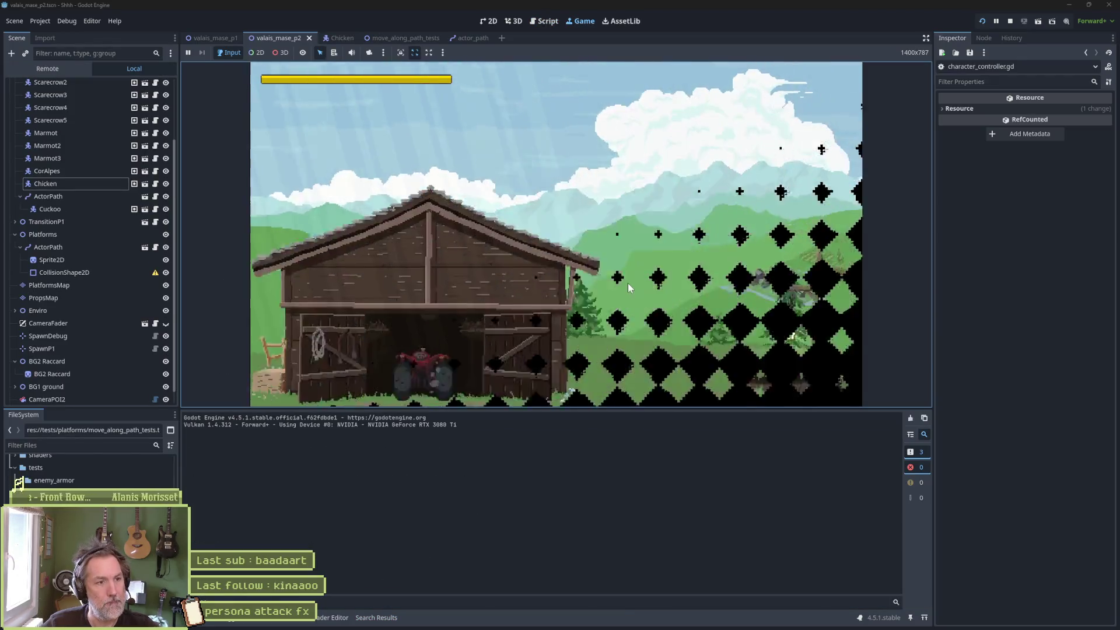
Walk the cat left, jump, walk right and turn back left to test movement in-game
key("Left")
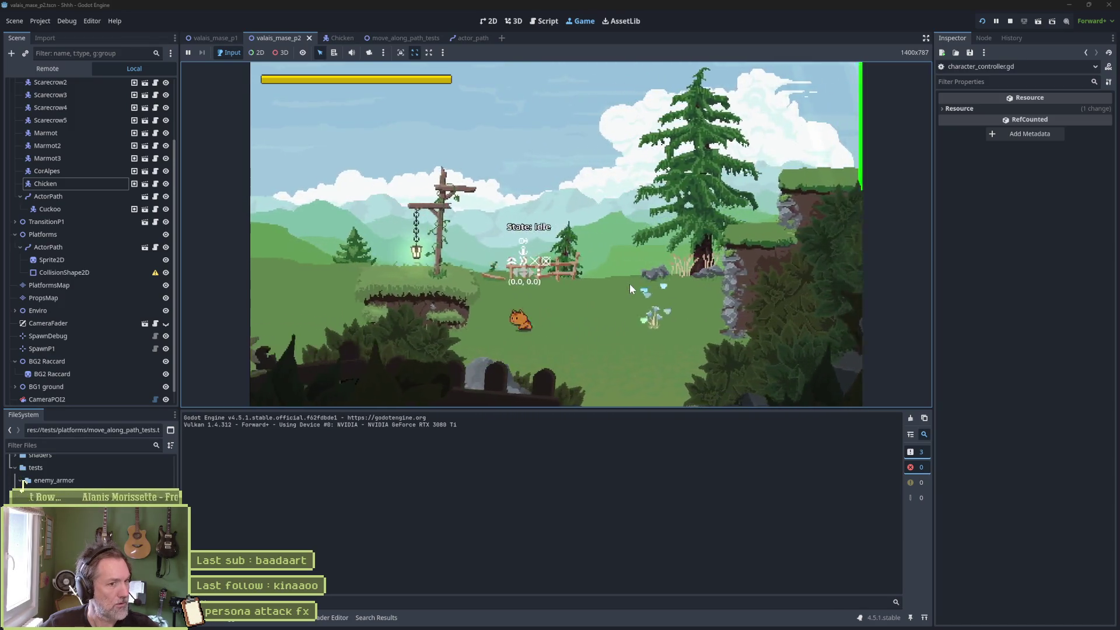
key("space")
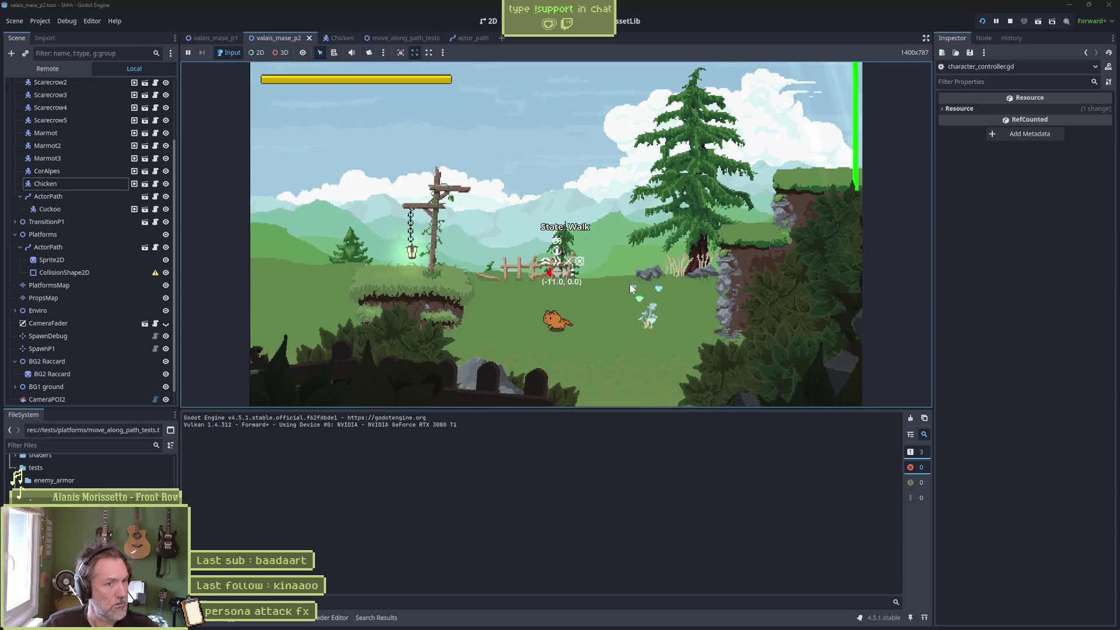
key("Right")
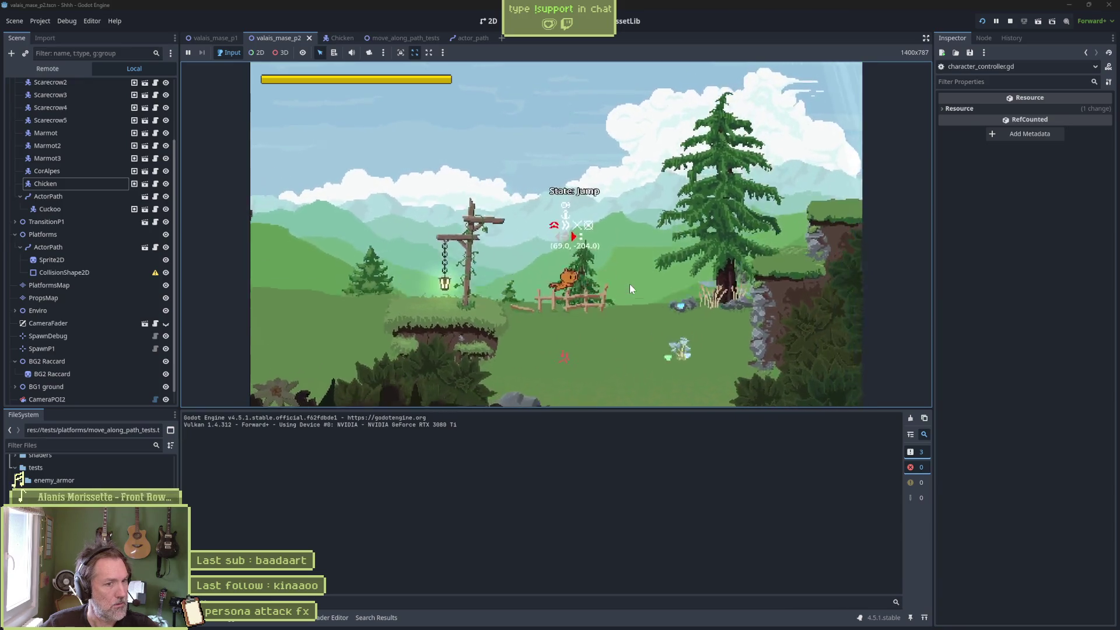
key("Left")
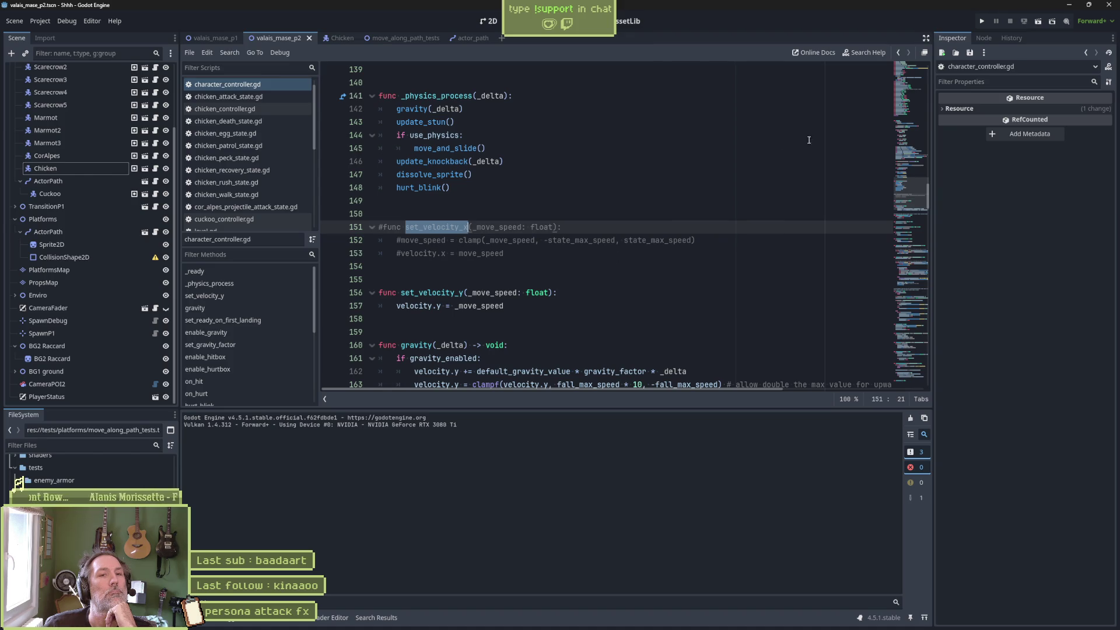
left_click(908, 80)
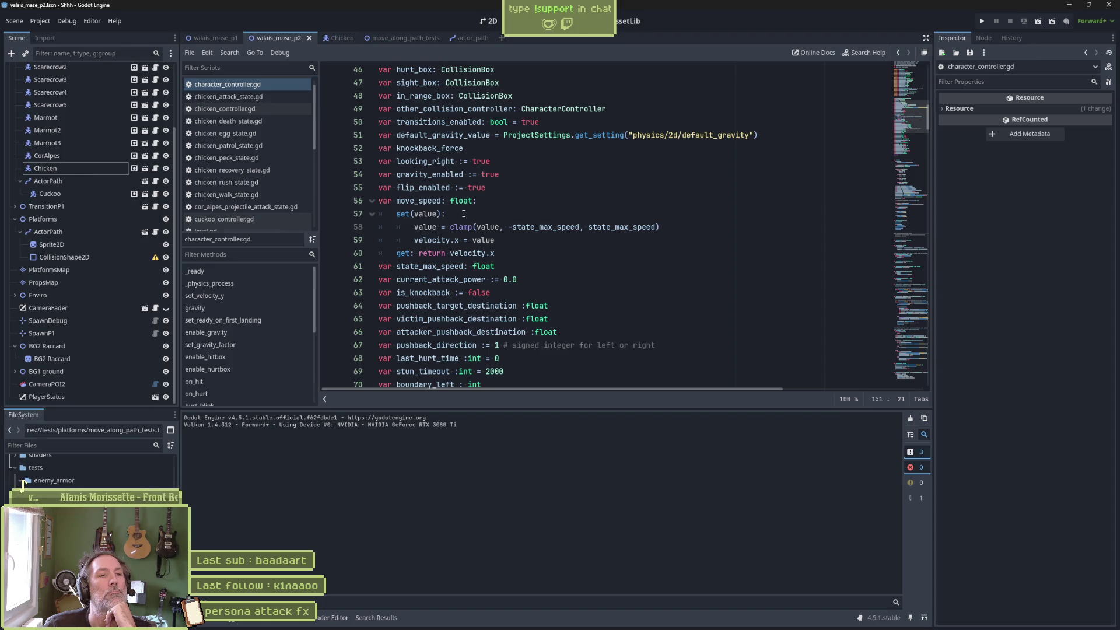
double_click(418, 201)
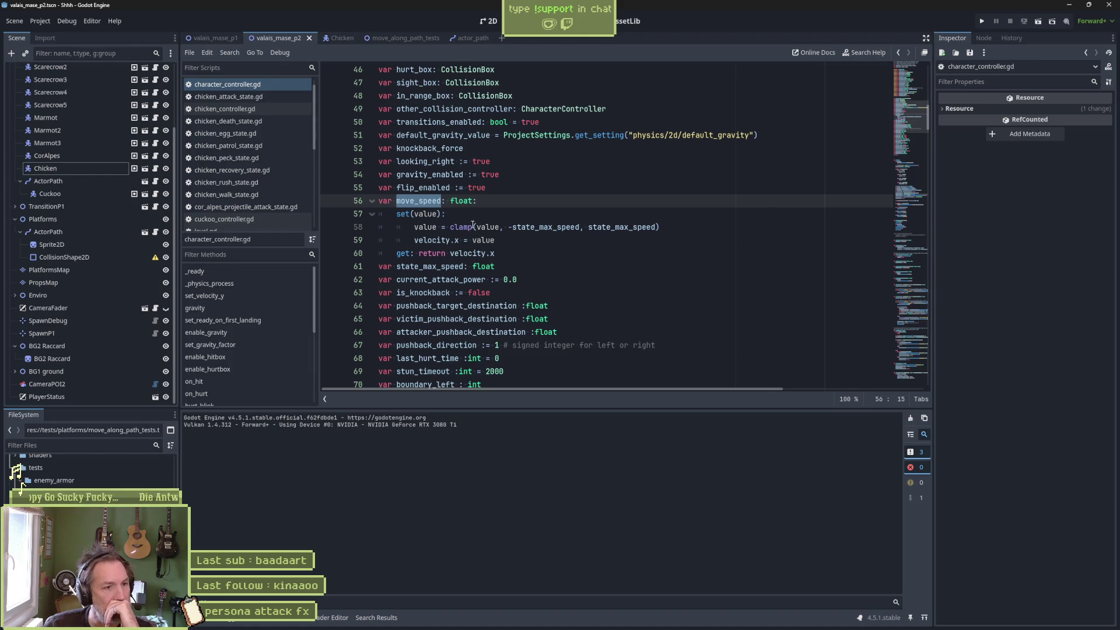
mouse_move(452, 229)
left_click(801, 194)
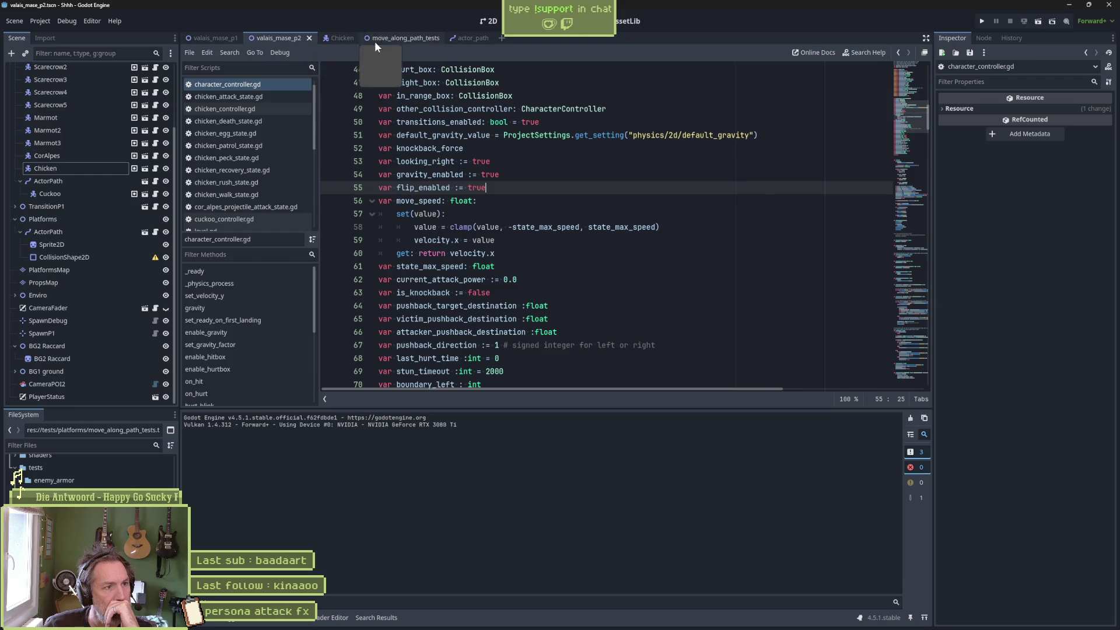
scroll(114, 121, "up", 3)
left_click(143, 109)
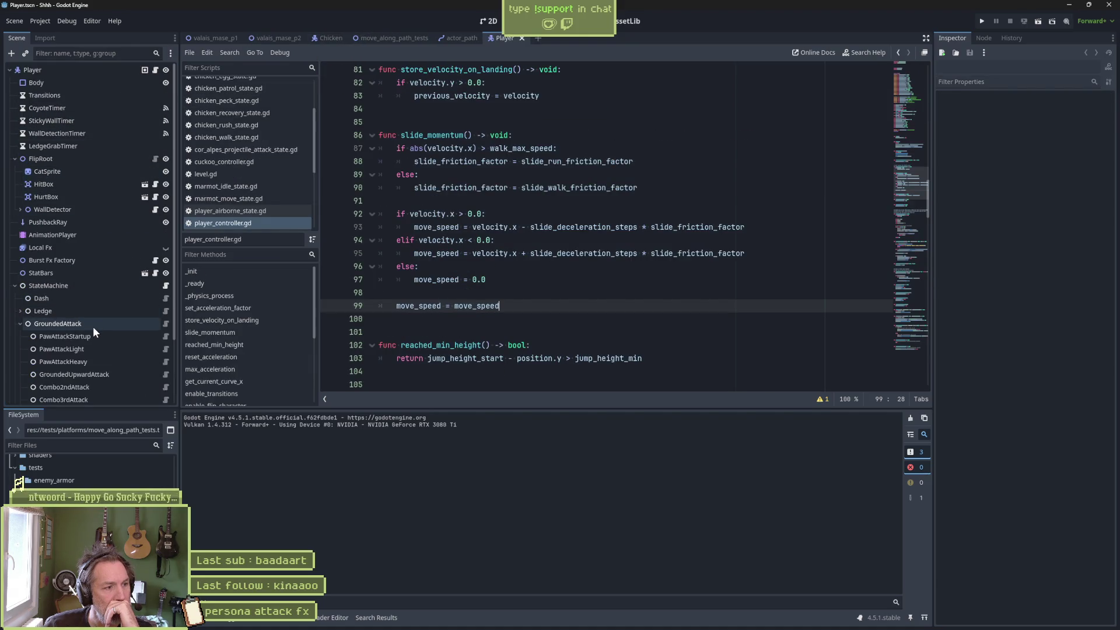
Expand the Move state node and inspect the Walk state's state_max_speed assignment on line 8
scroll(93, 326, "down", 3)
left_click(47, 345)
left_click(166, 359)
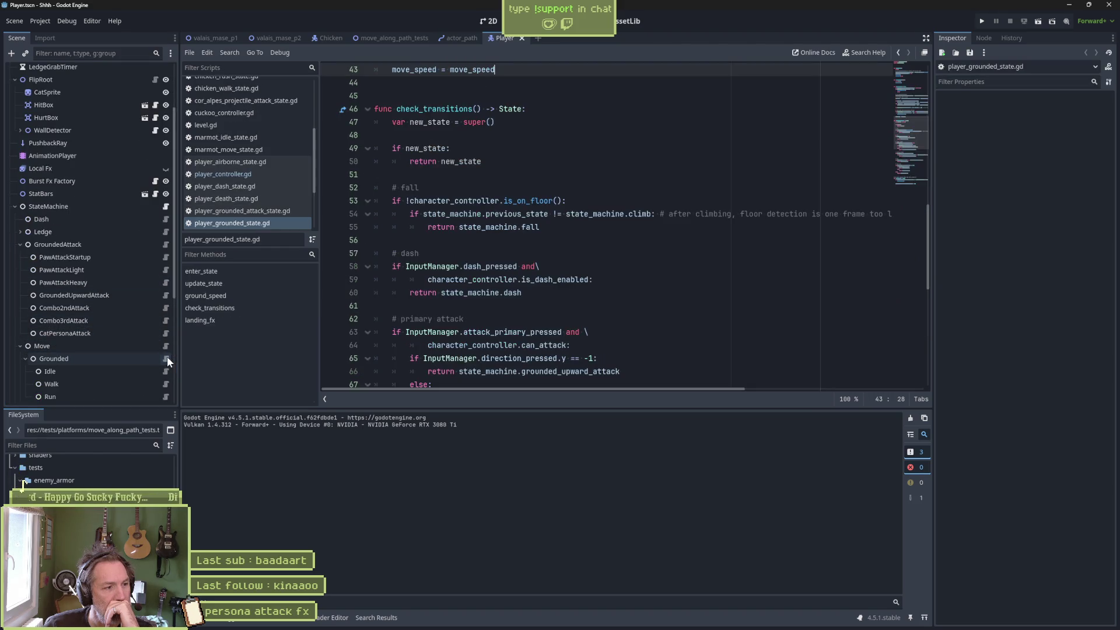
left_click(167, 385)
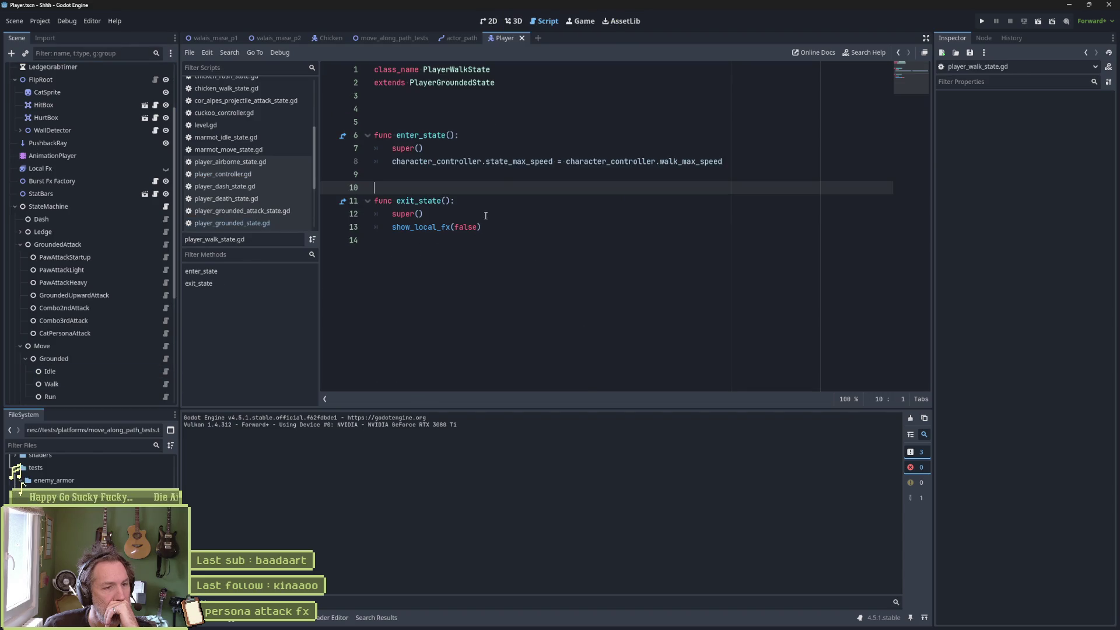
left_click_drag(726, 162, 392, 162)
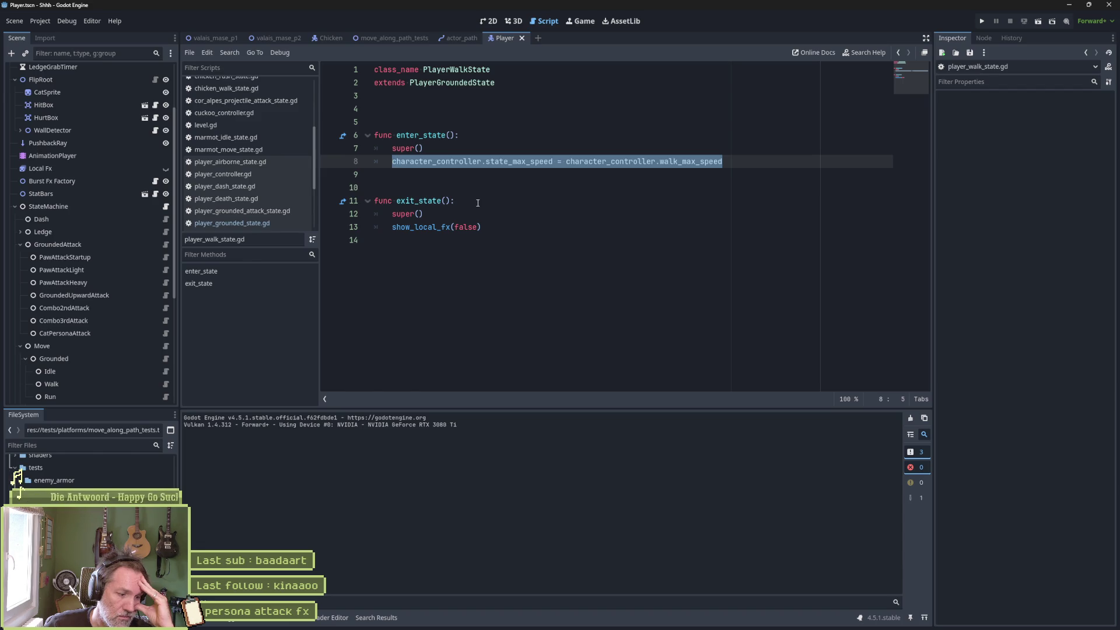
Show the _physics_process function of player_controller.gd at line 69
left_click(262, 173)
left_click(255, 295)
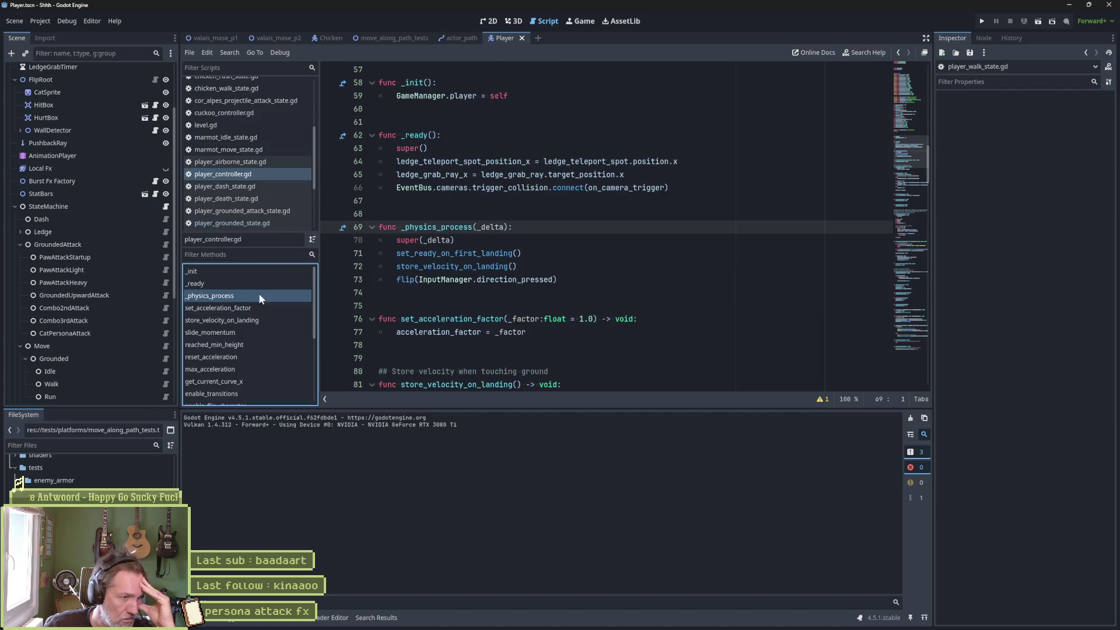
mouse_move(432, 263)
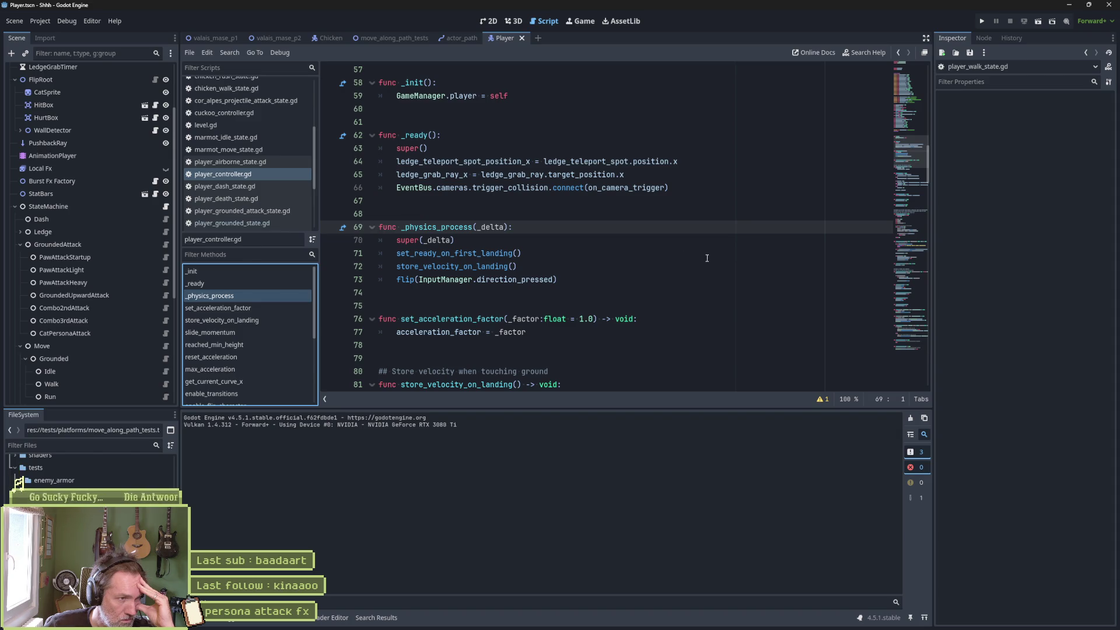
scroll(248, 152, "up", 5)
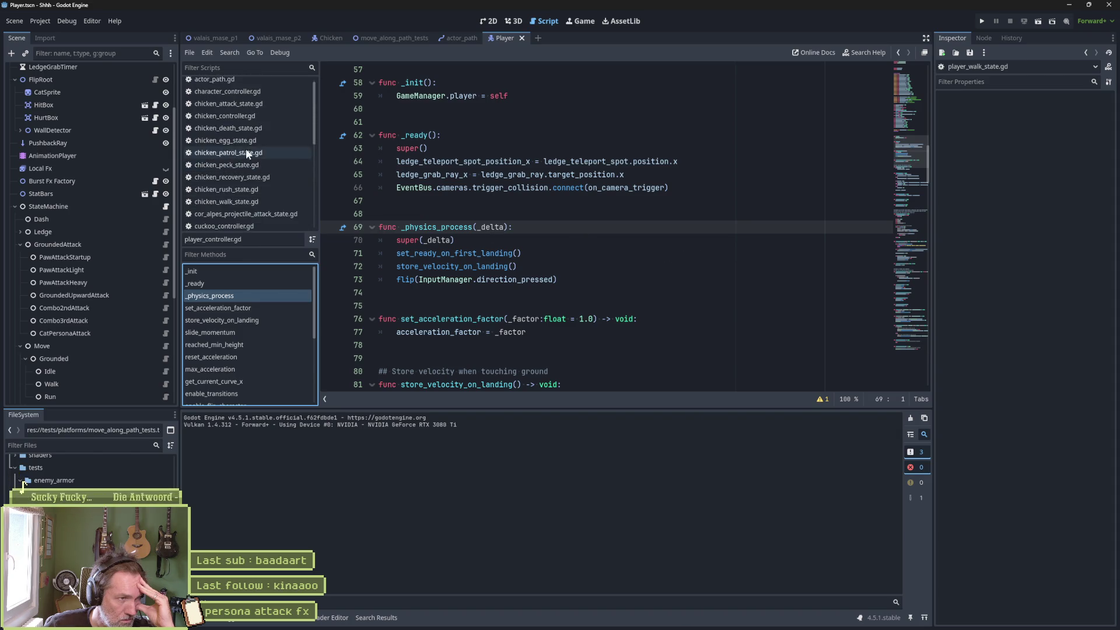
In character_controller.gd, review _physics_process, then select move_speed on line 56 and search the project for it
left_click(253, 97)
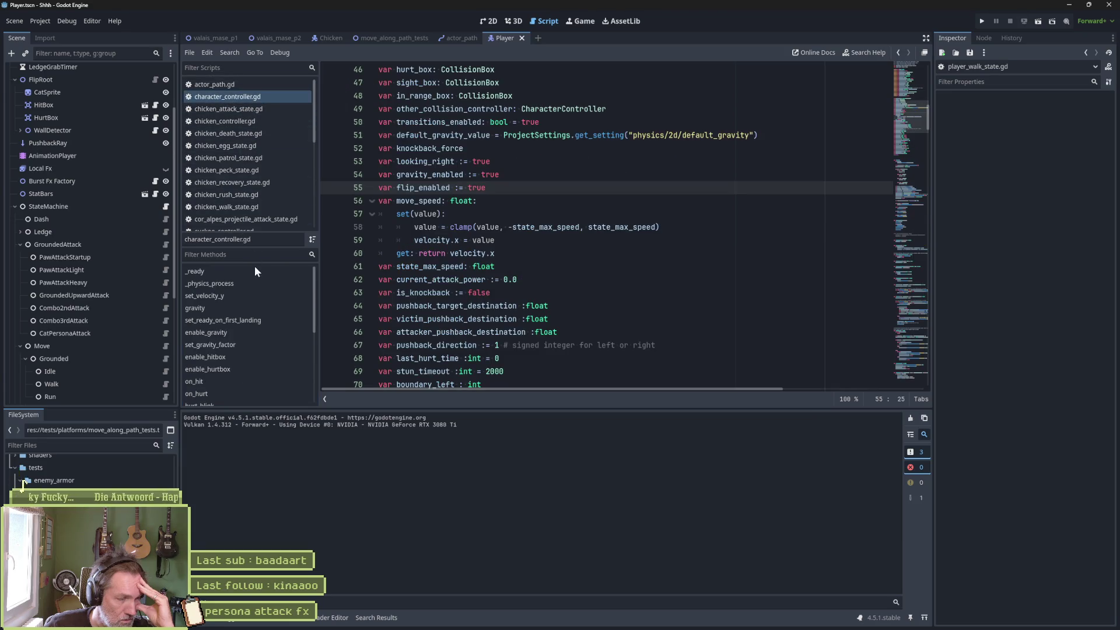
left_click(256, 283)
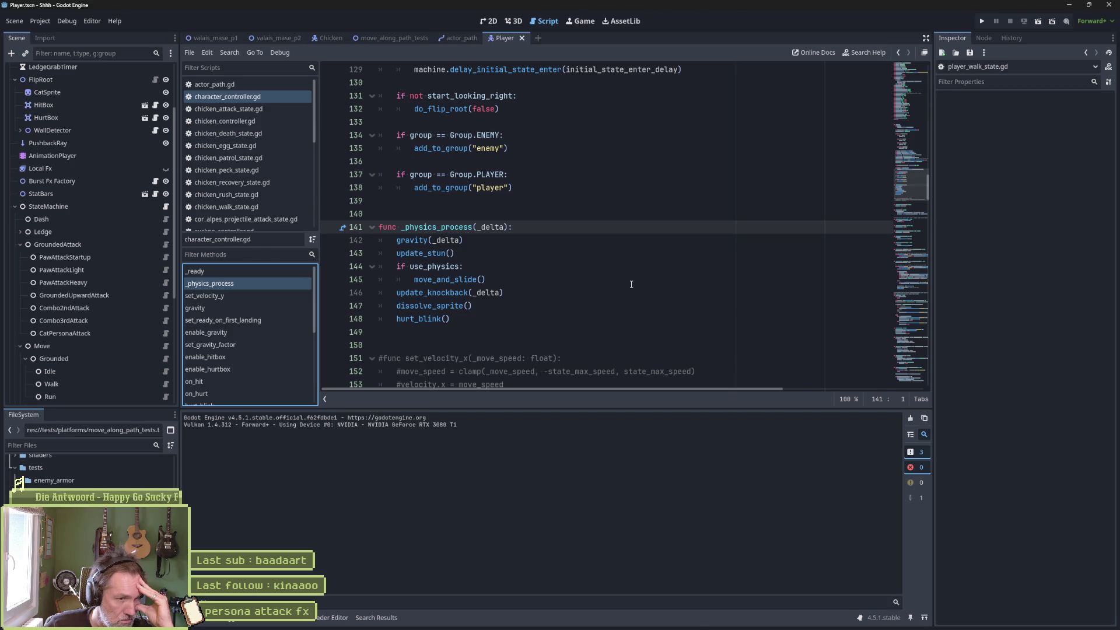
scroll(626, 284, "down", 5)
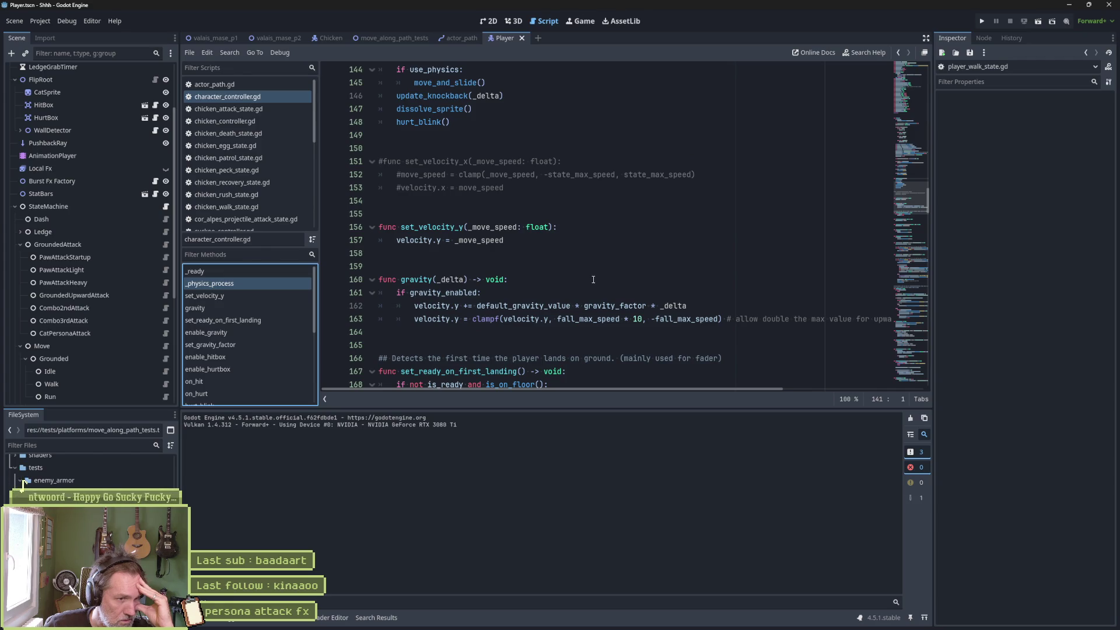
scroll(591, 282, "up", 7)
left_click(913, 82)
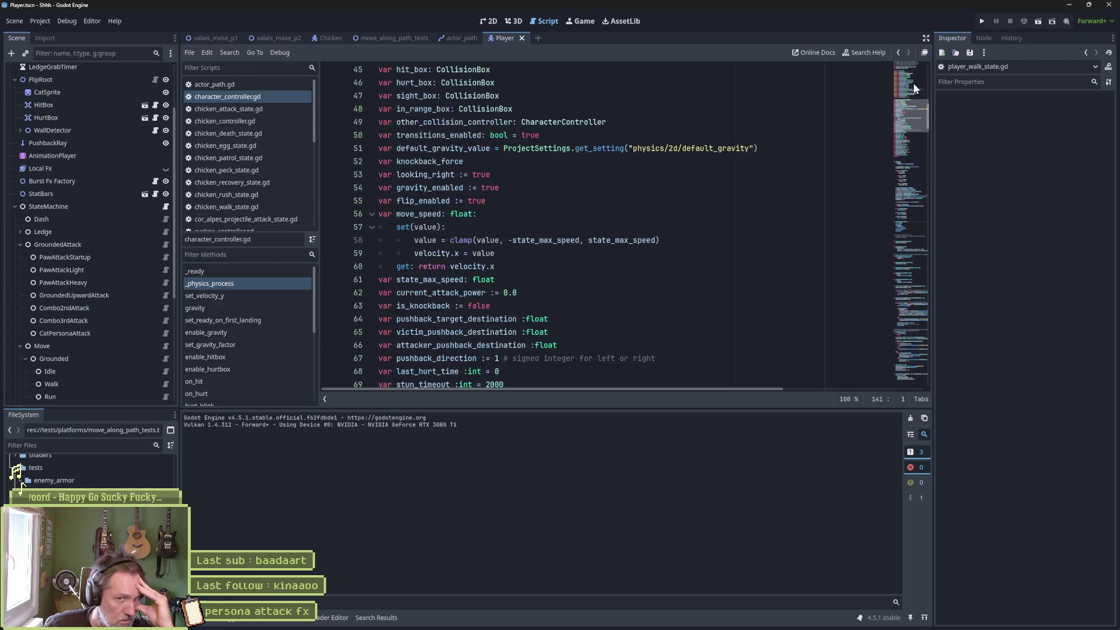
double_click(418, 213)
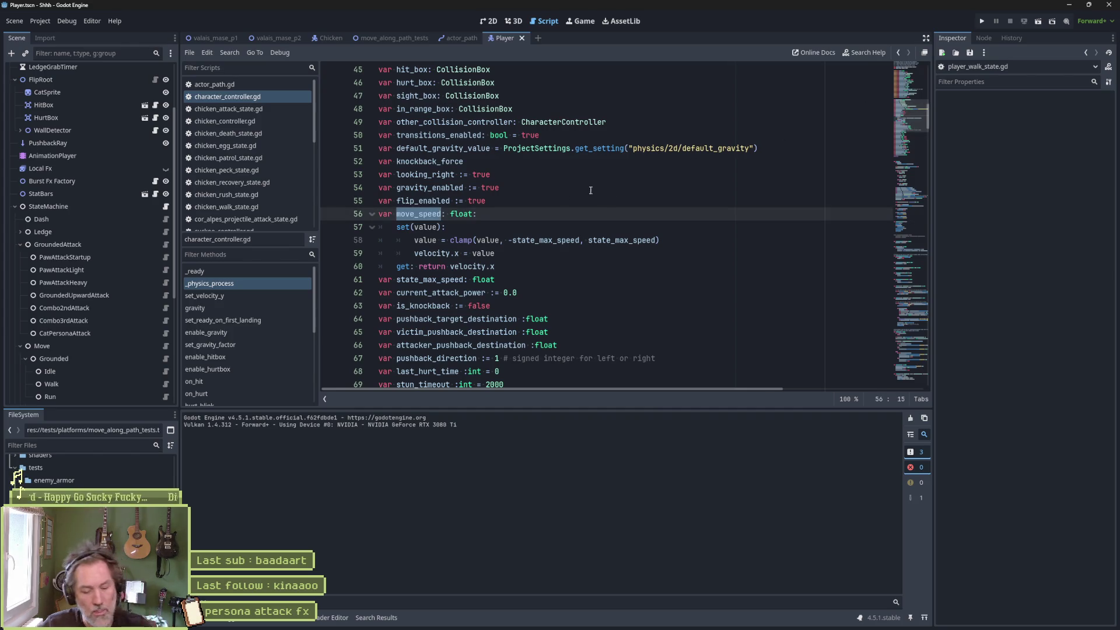
key("ctrl+shift+f")
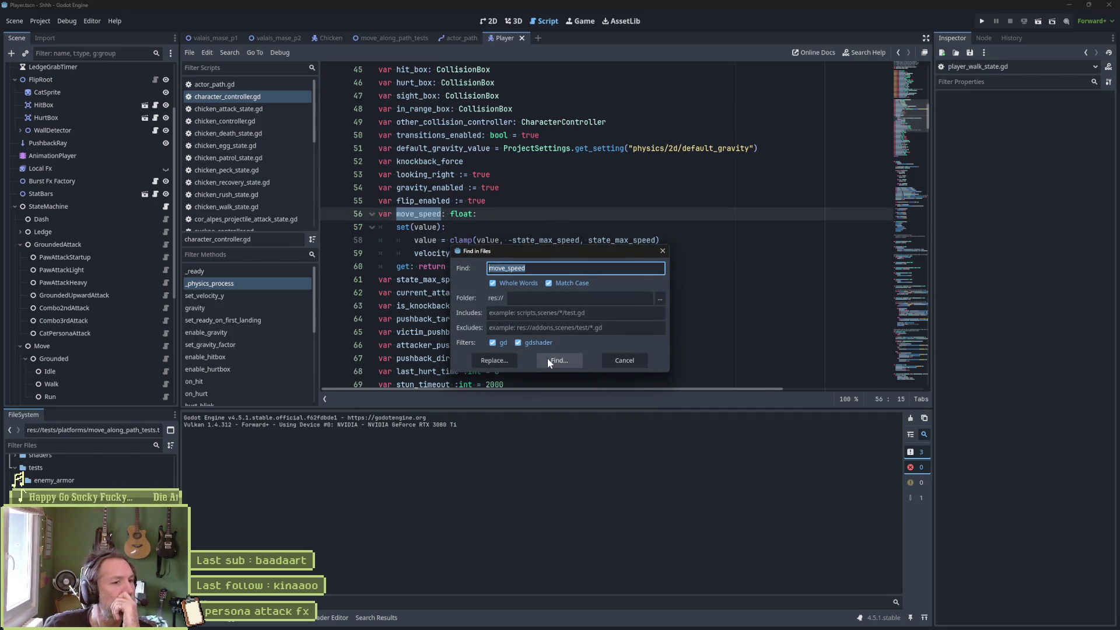
Run the move_speed project search (64 matches in 38 files) and open the chicken_peck_state.gd match
left_click(548, 361)
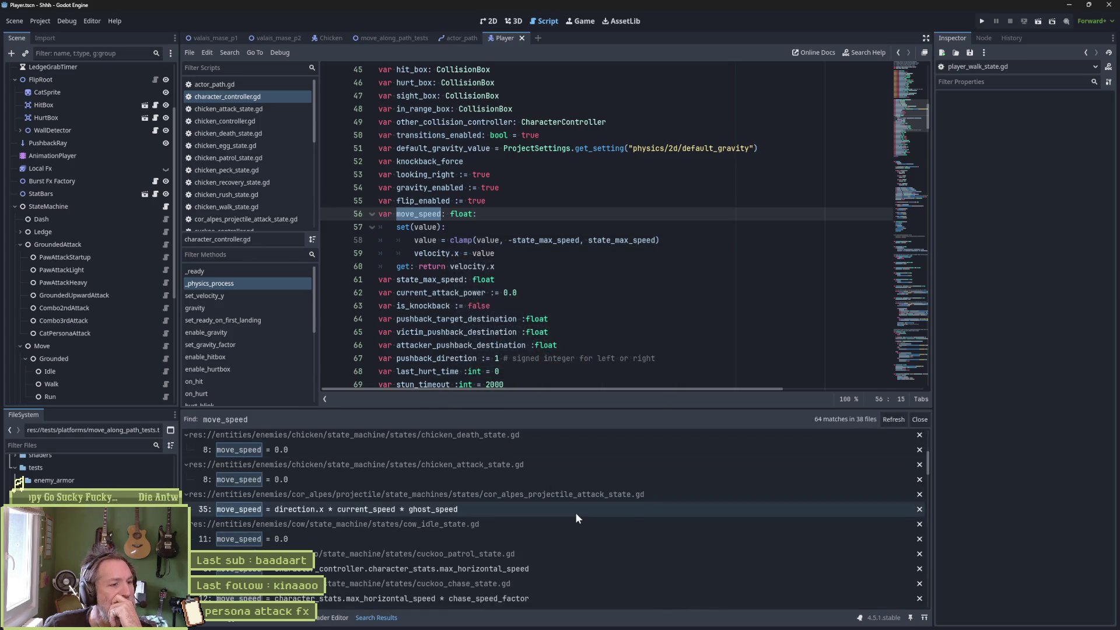
scroll(628, 506, "up", 5)
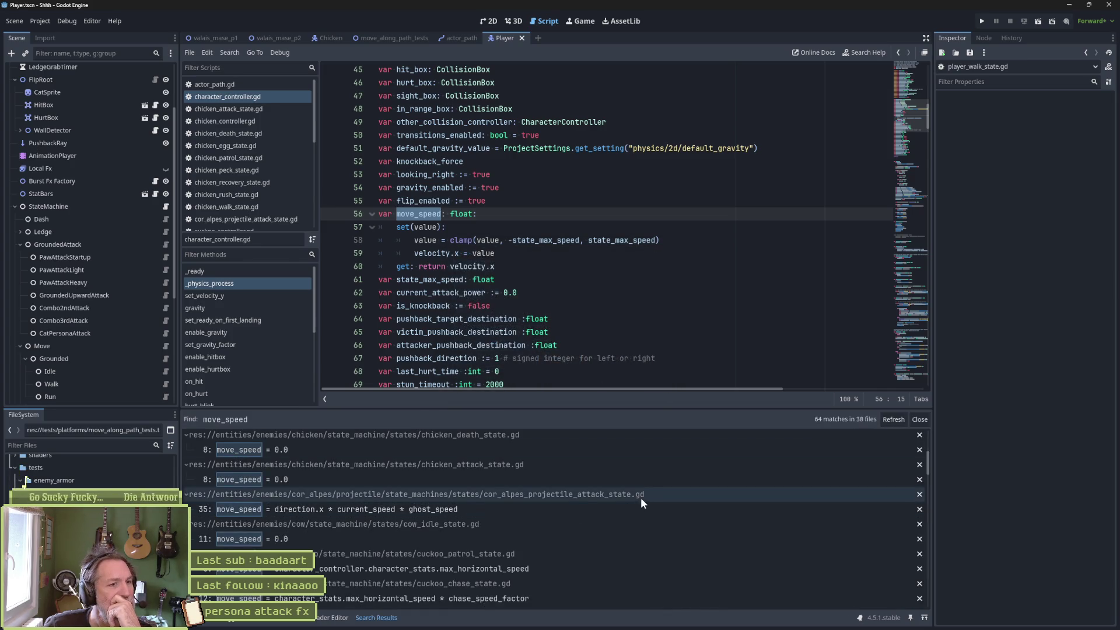
scroll(699, 504, "down", 2)
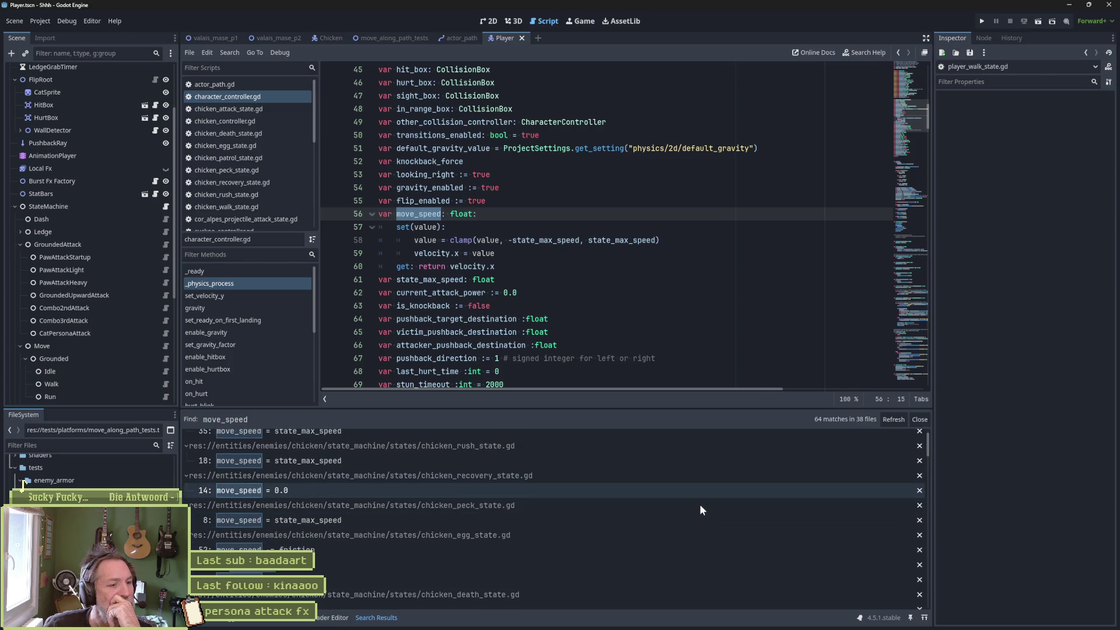
left_click(411, 525)
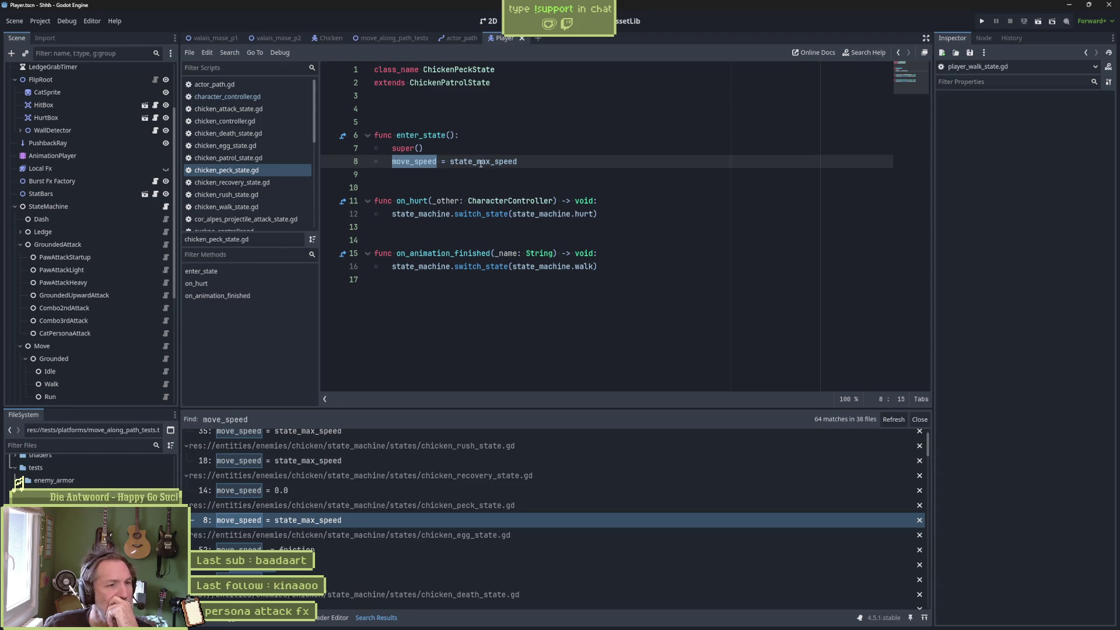
Trace enter_state up to state.gd and select the state_max_speed assignment on line 36
left_click(343, 136)
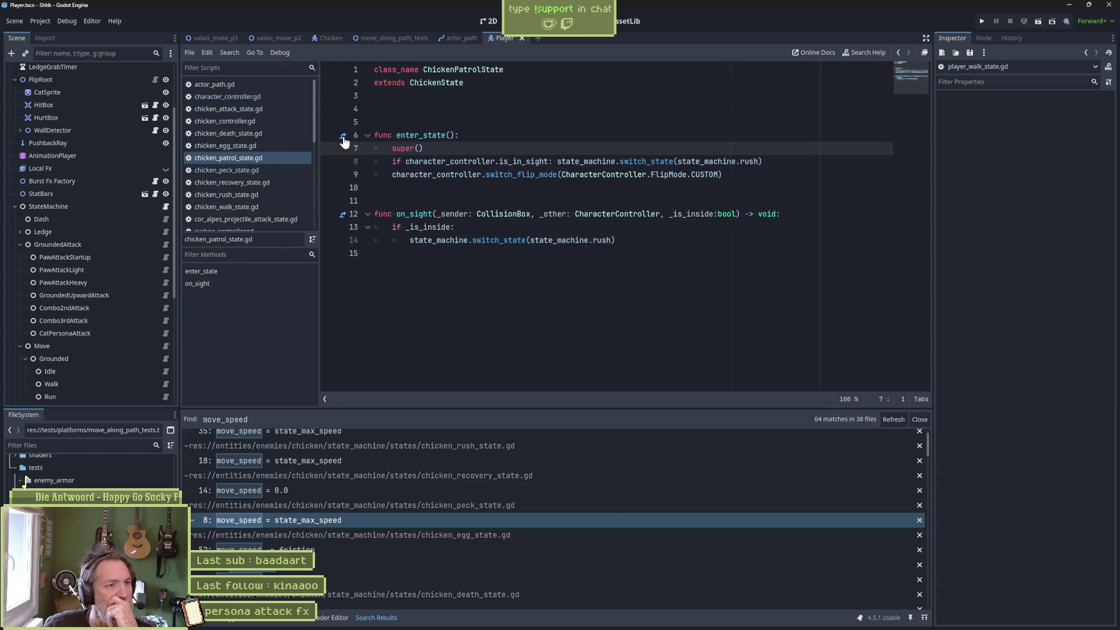
left_click(343, 136)
mouse_move(920, 142)
left_mouse_down()
mouse_move(916, 77)
mouse_move(913, 120)
left_mouse_up()
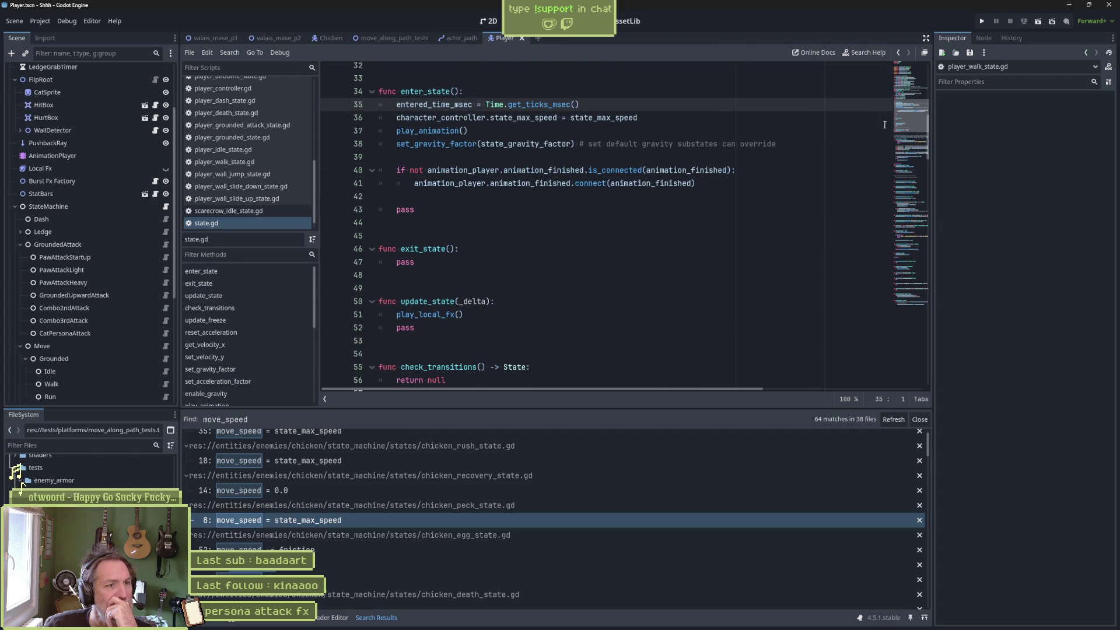
left_click(553, 118)
key("End")
key("ctrl+shift+Left")
key("ctrl+shift+Left")
key("ctrl+shift+Left")
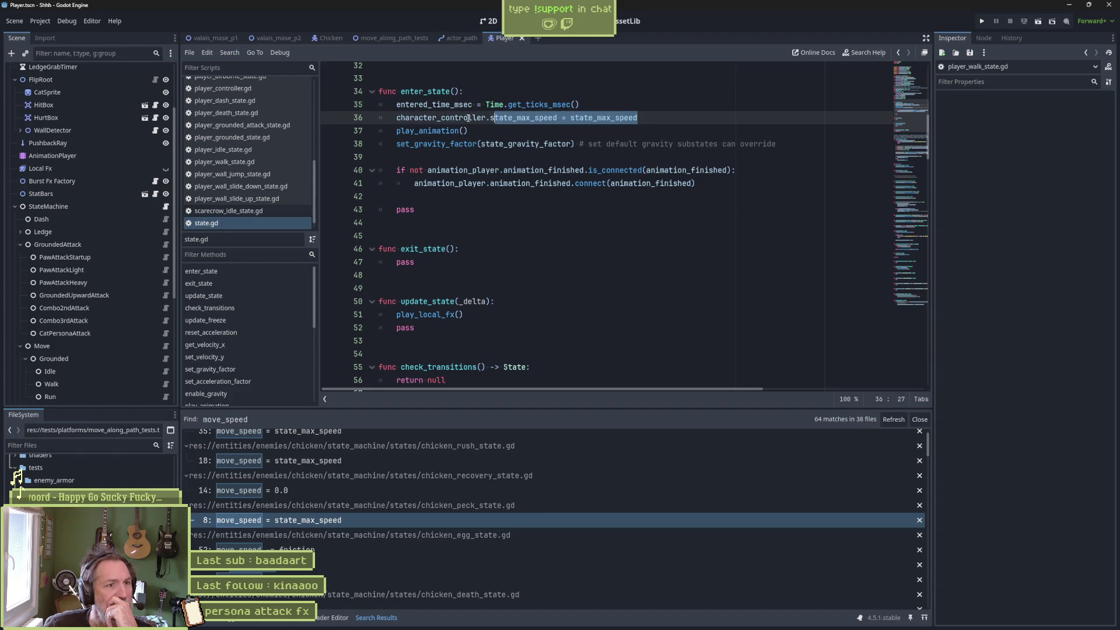
Scroll through state.gd, then switch to the valais_mase_p2 scene
mouse_move(590, 178)
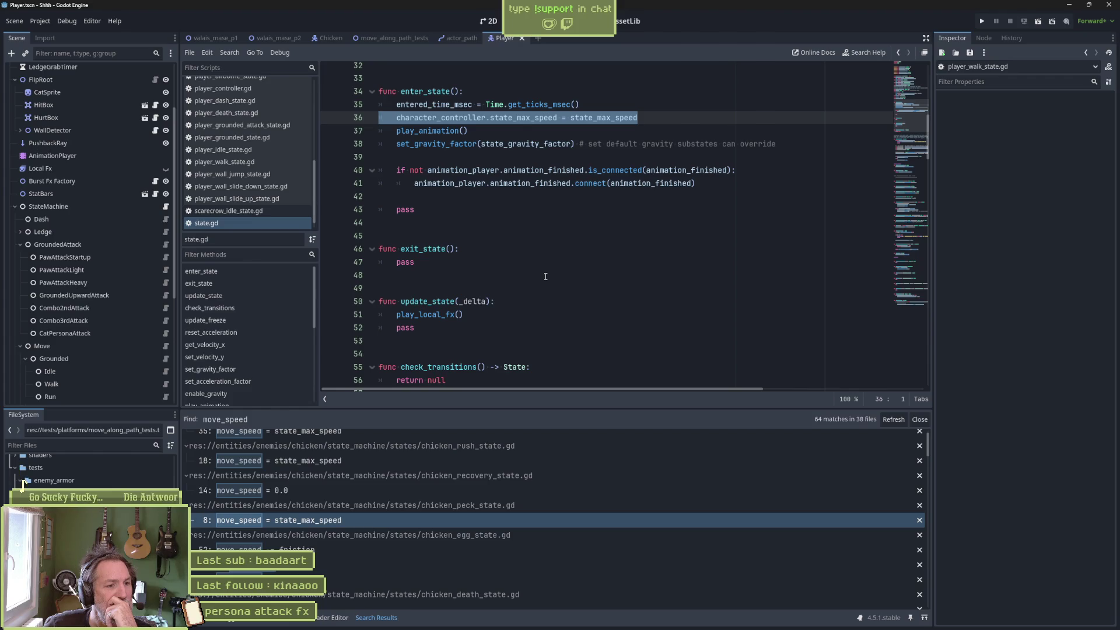
scroll(414, 545, "down", 3)
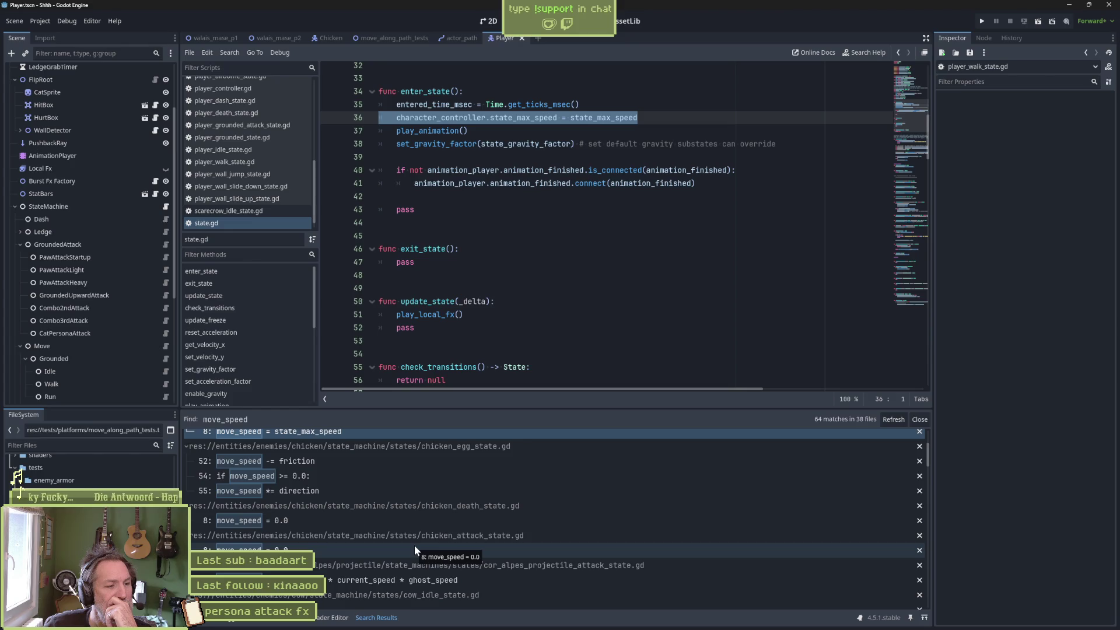
scroll(415, 545, "down", 10)
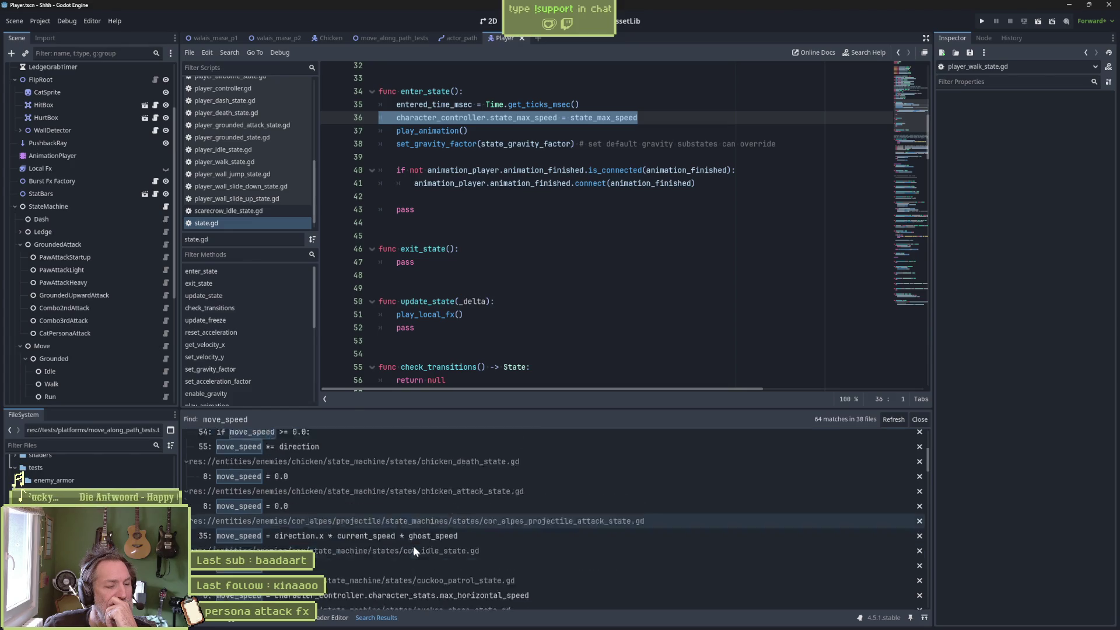
scroll(407, 540, "down", 2)
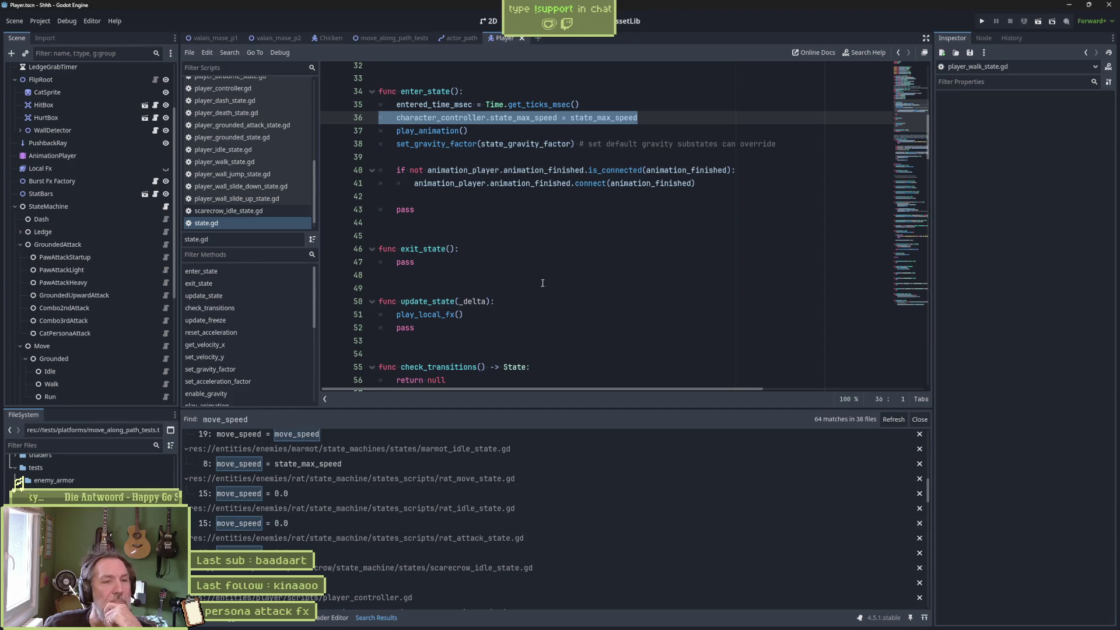
left_click(280, 36)
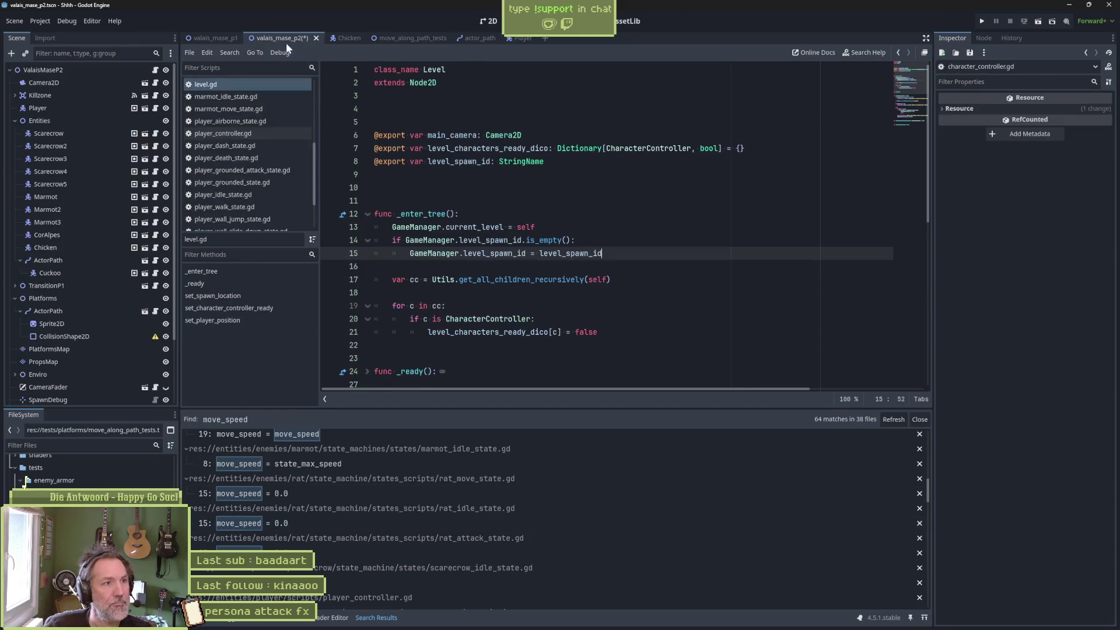
Play the valais_mase_p2 scene and walk the cat into a scarecrow, hitting it with the persona attack
key("F6")
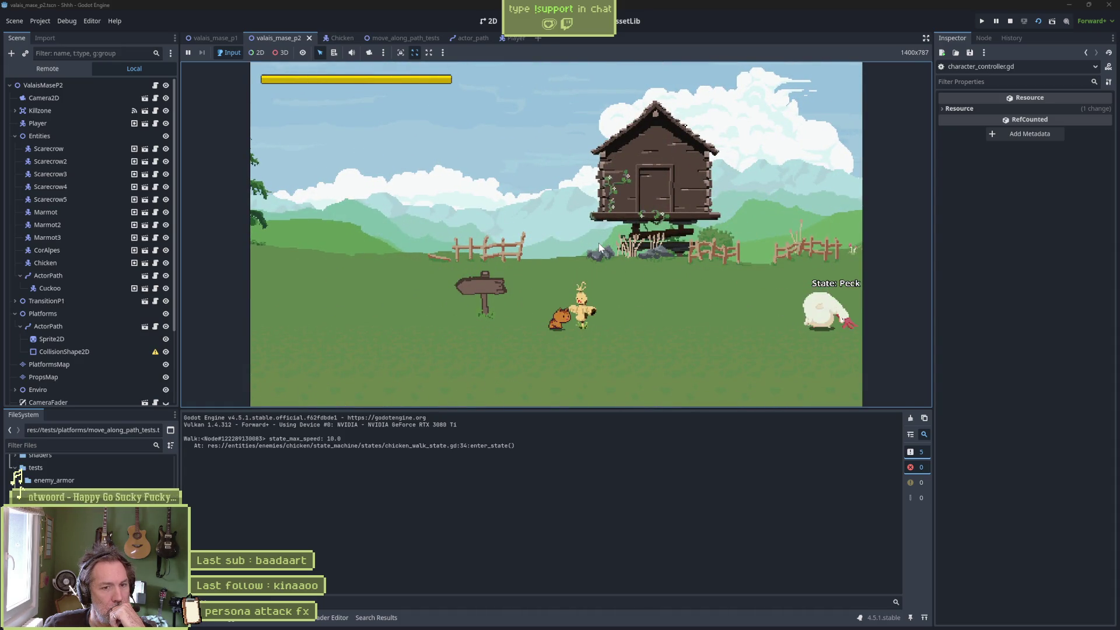
key("Right")
key("Left")
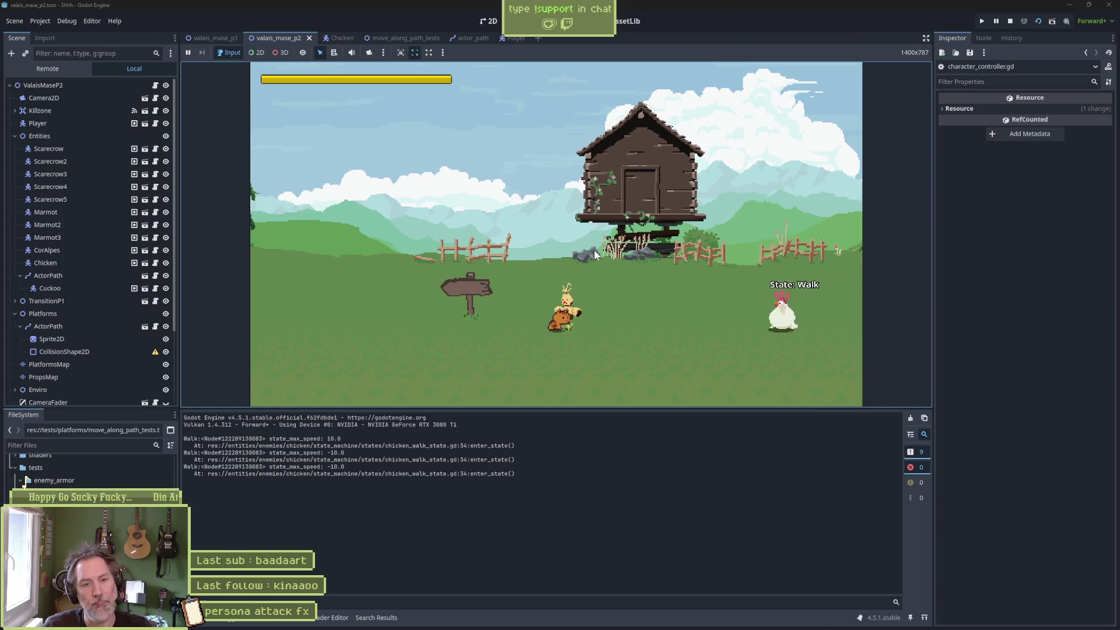
key("Left")
key("Right")
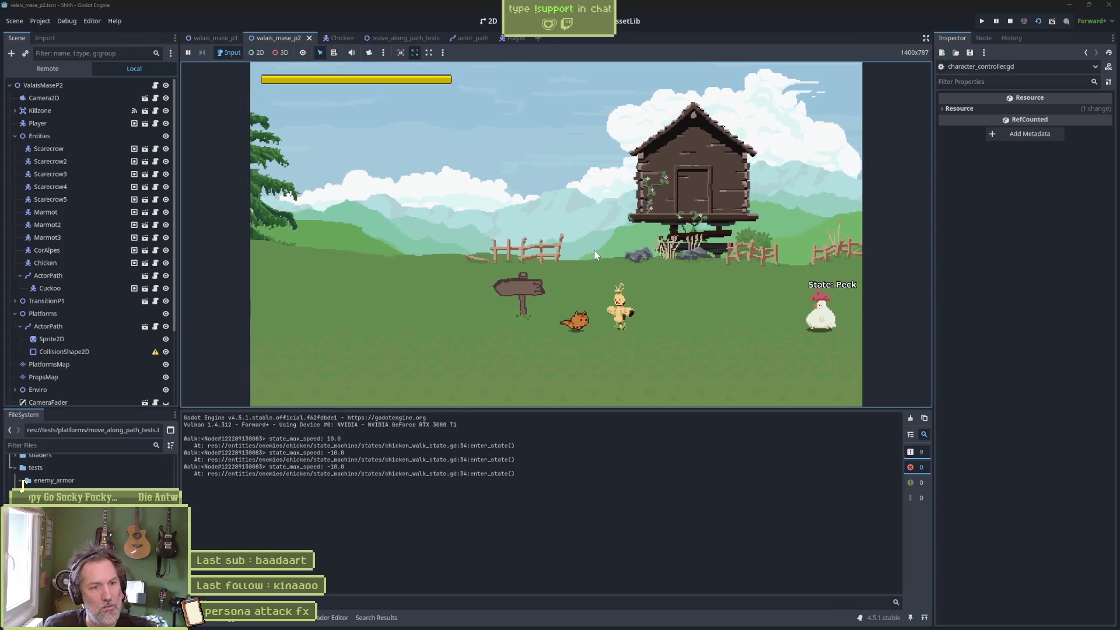
key("space")
key("Left")
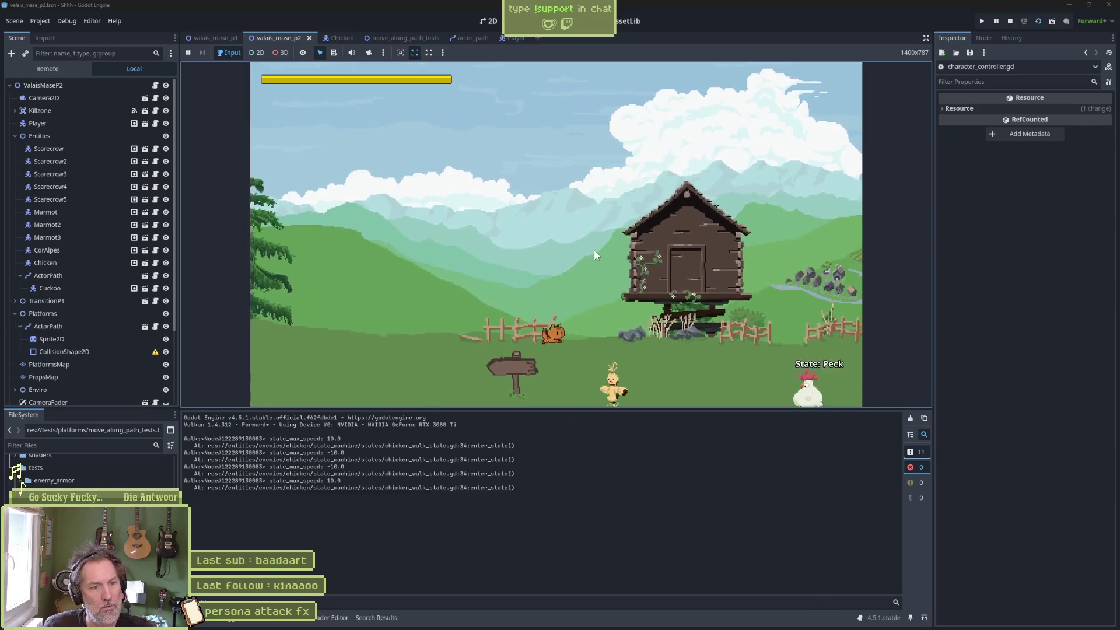
key("Right")
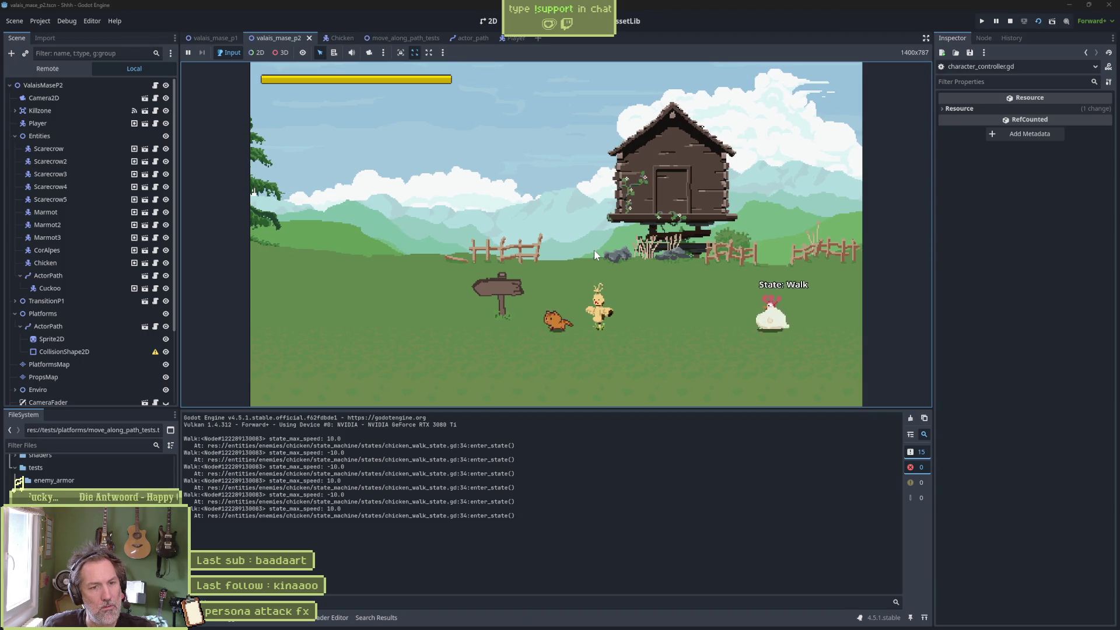
key("Left")
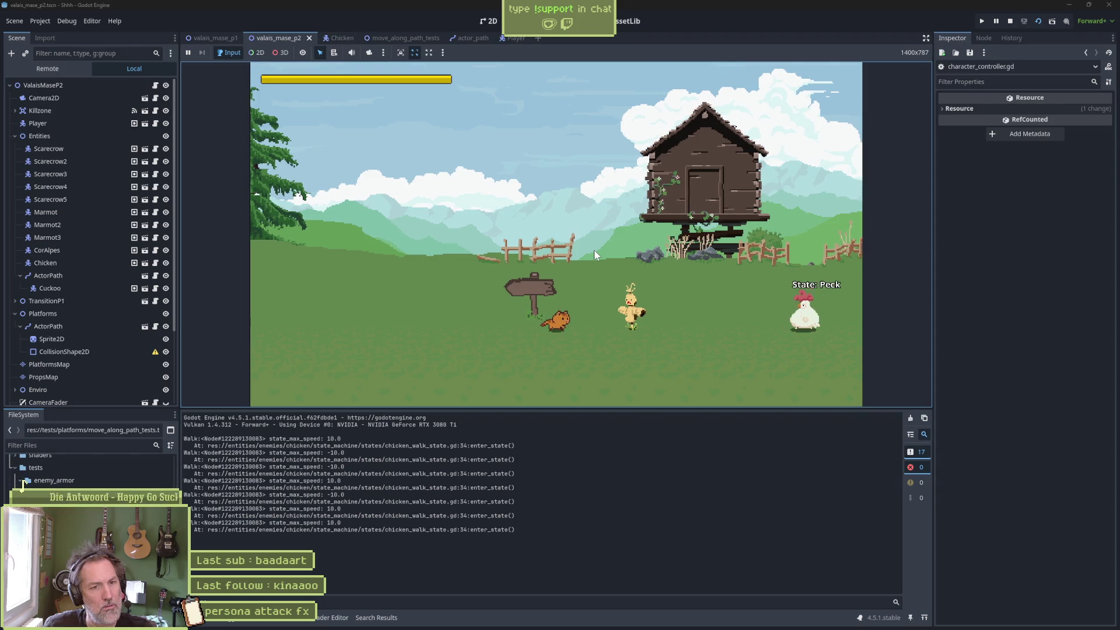
key("Right")
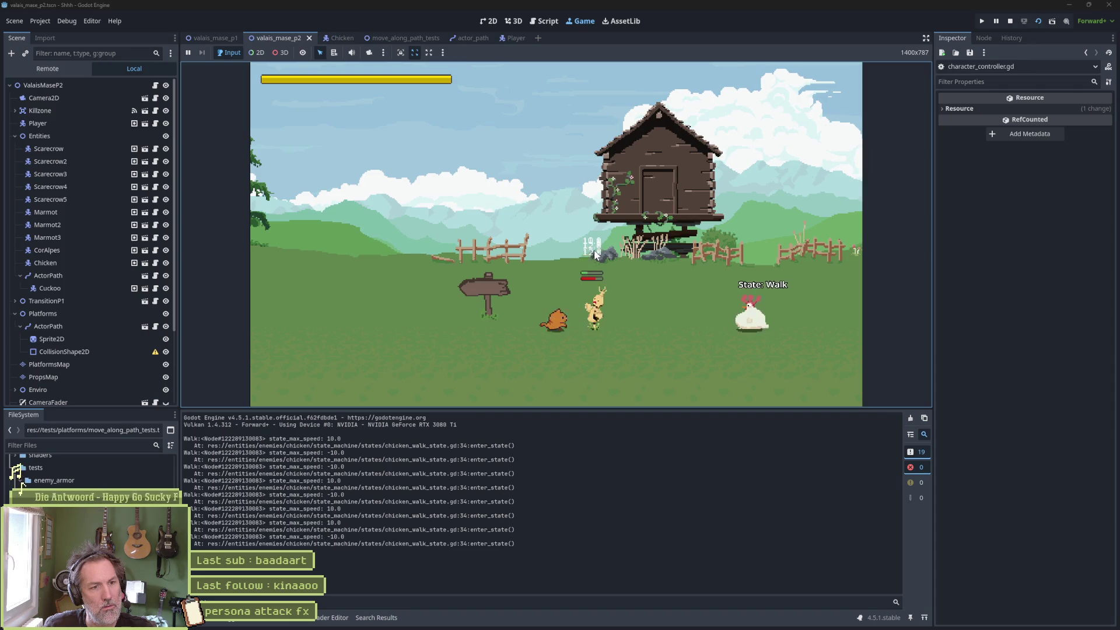
key("e")
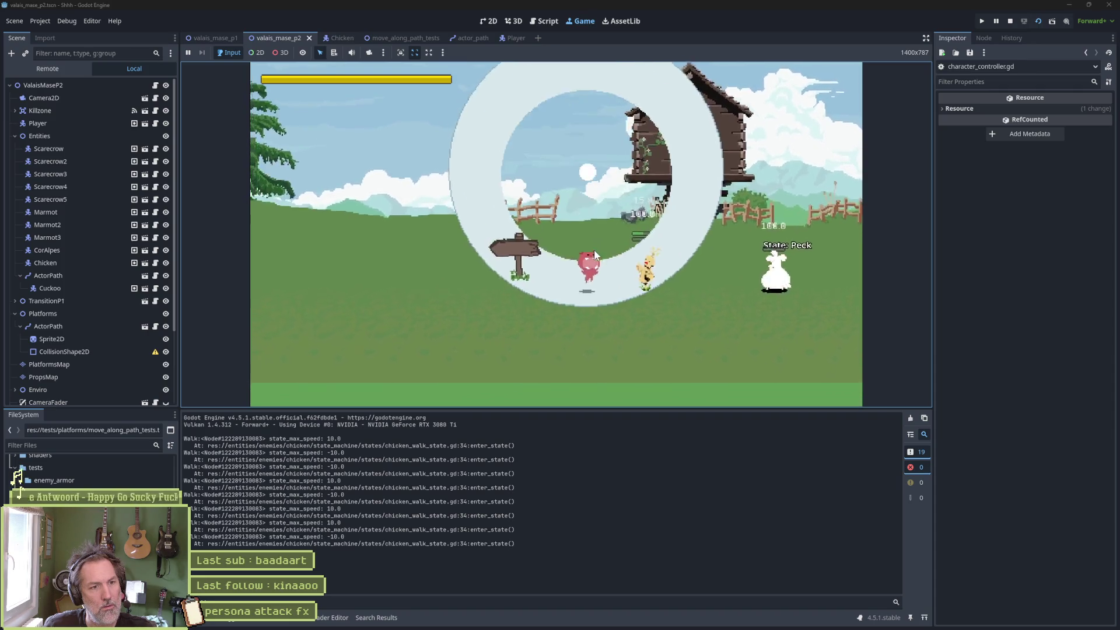
Climb the cat up the cliff, fight past the scarecrows to lower ground, then stop the game
key("Right")
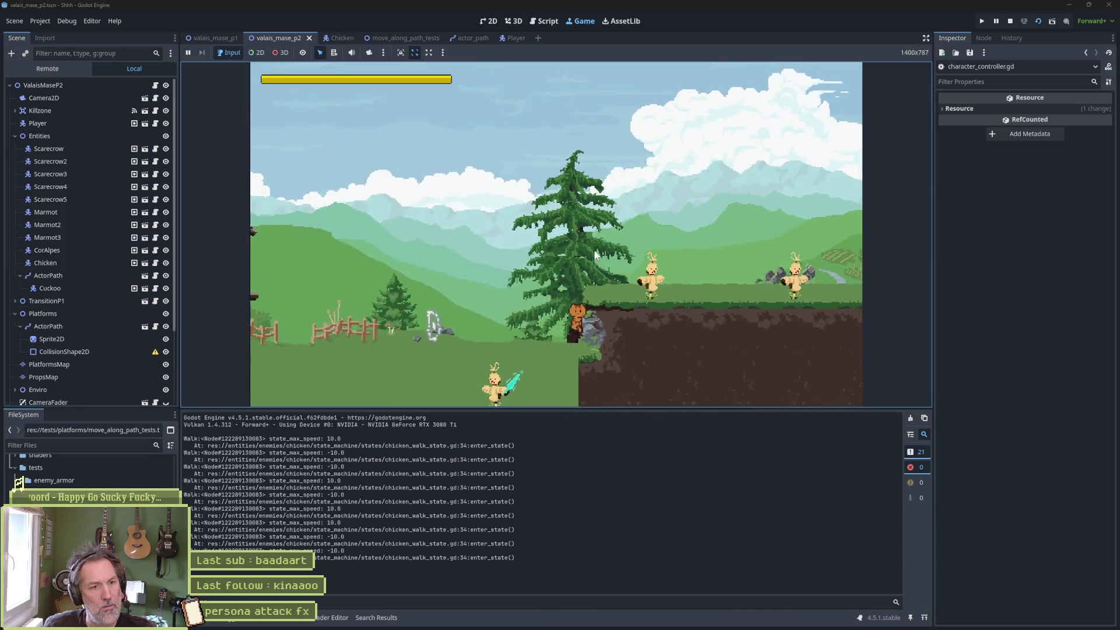
key("Left")
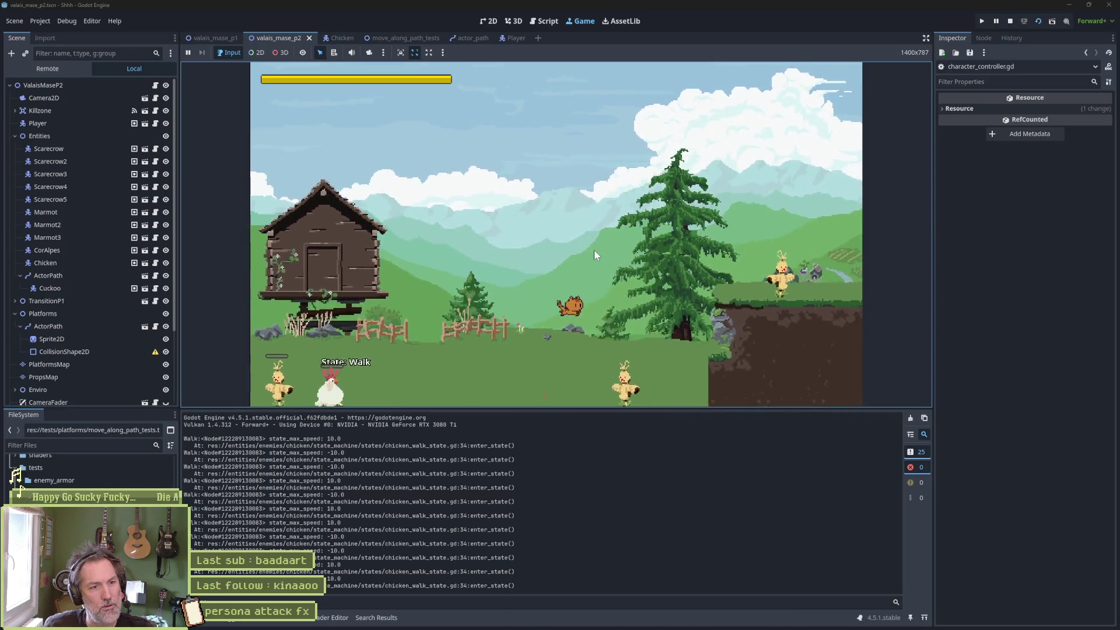
key("Right")
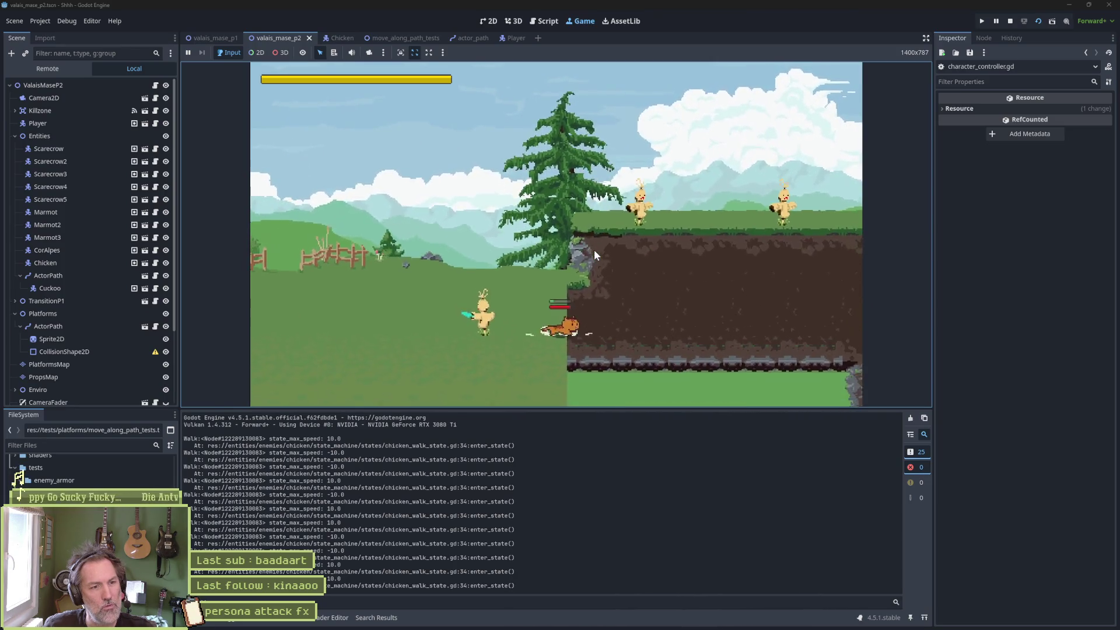
key("space")
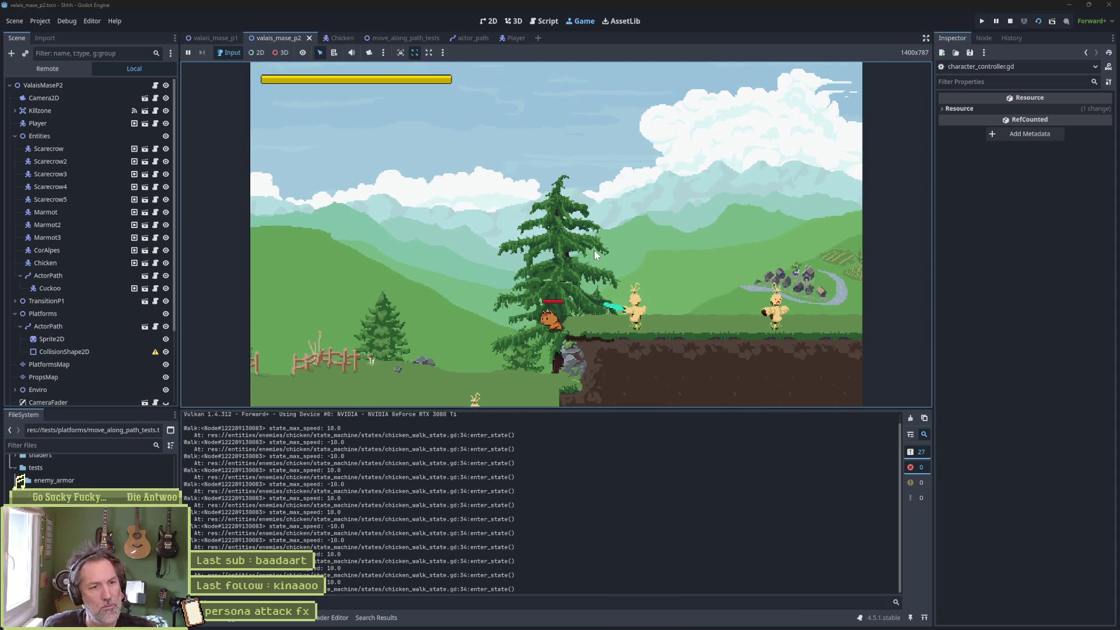
key("Right")
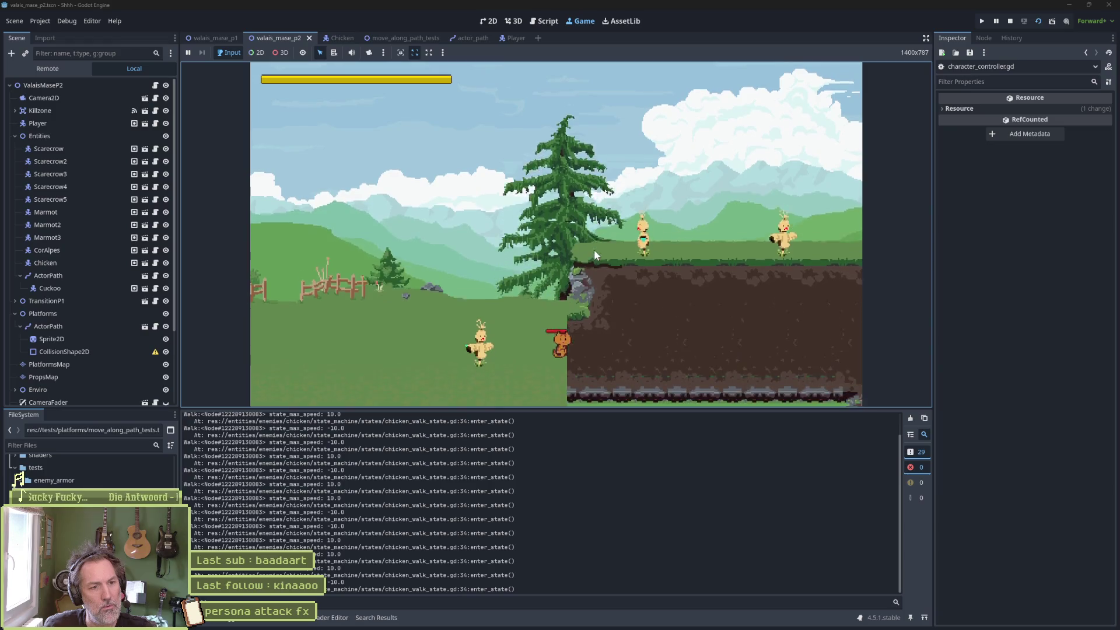
key("space")
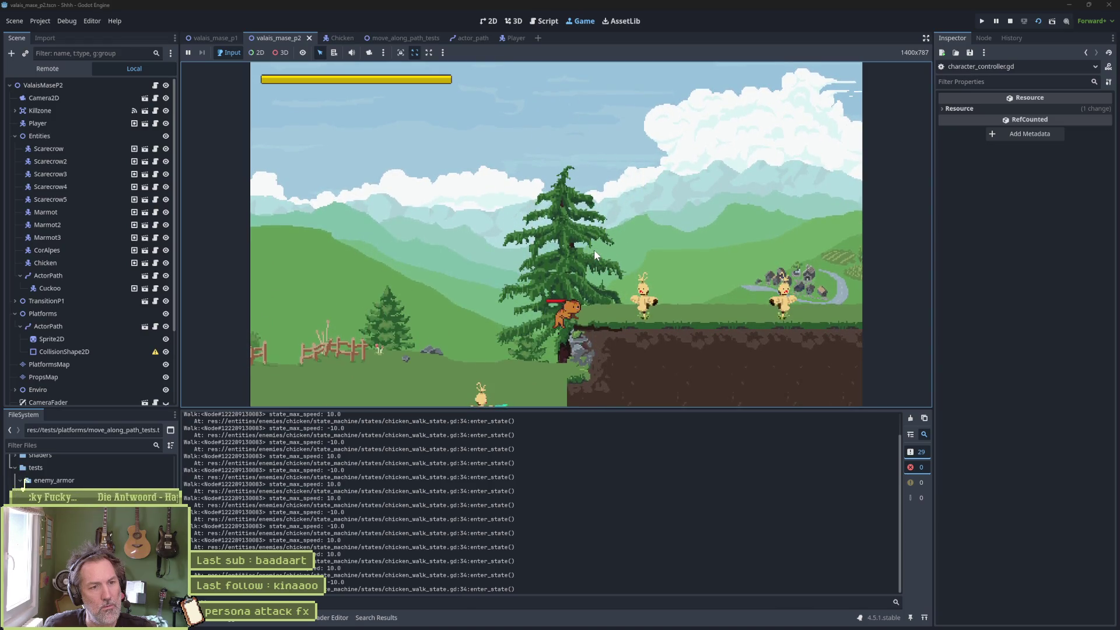
key("Right")
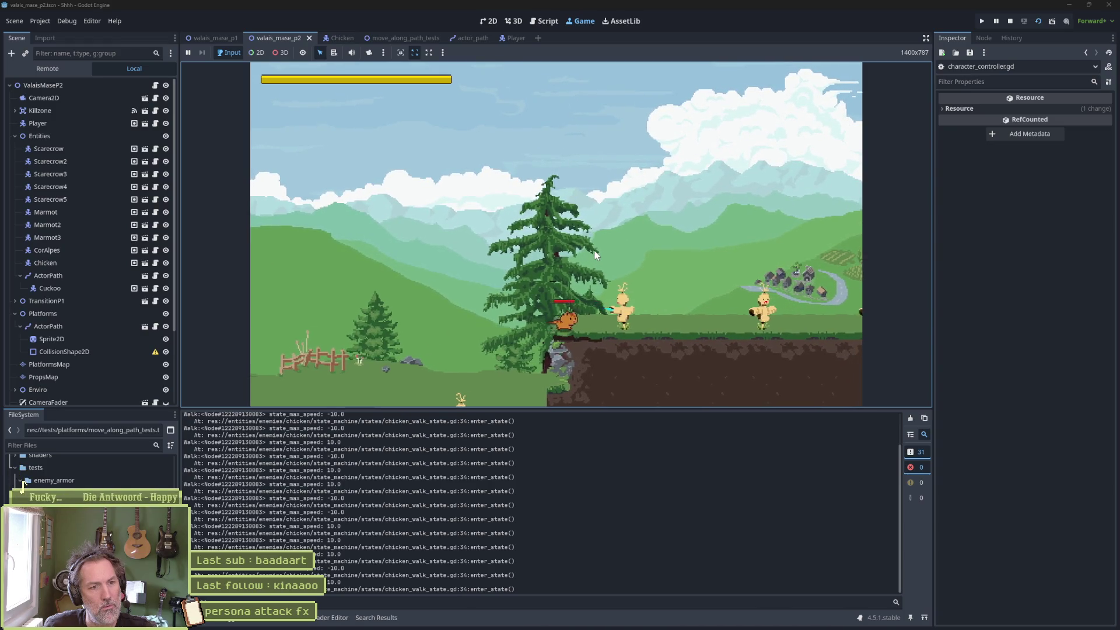
key("Right")
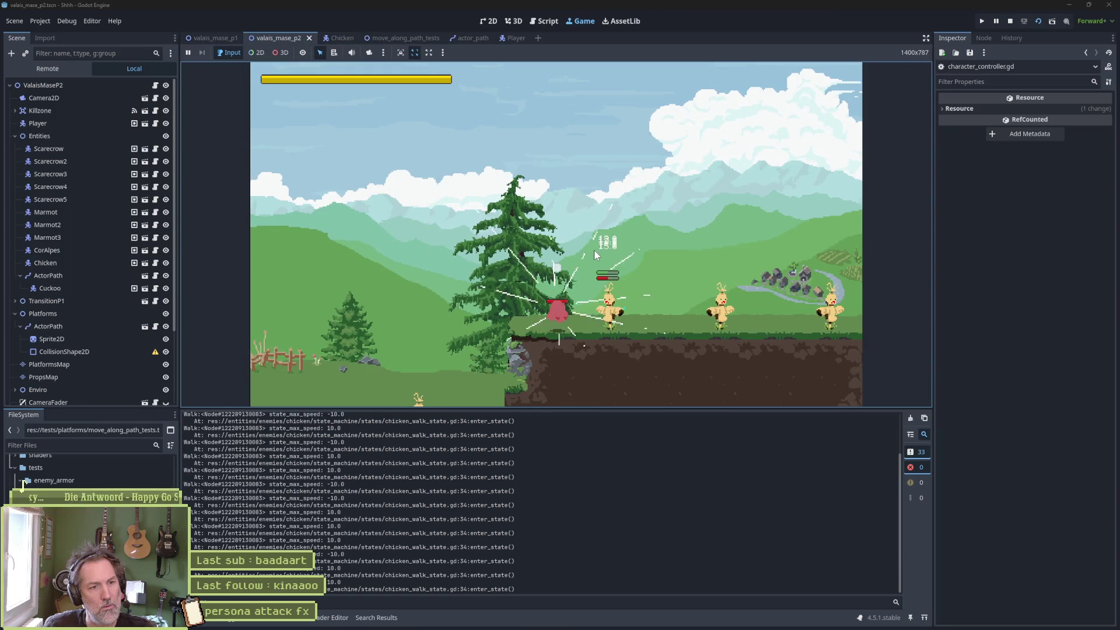
key("Right")
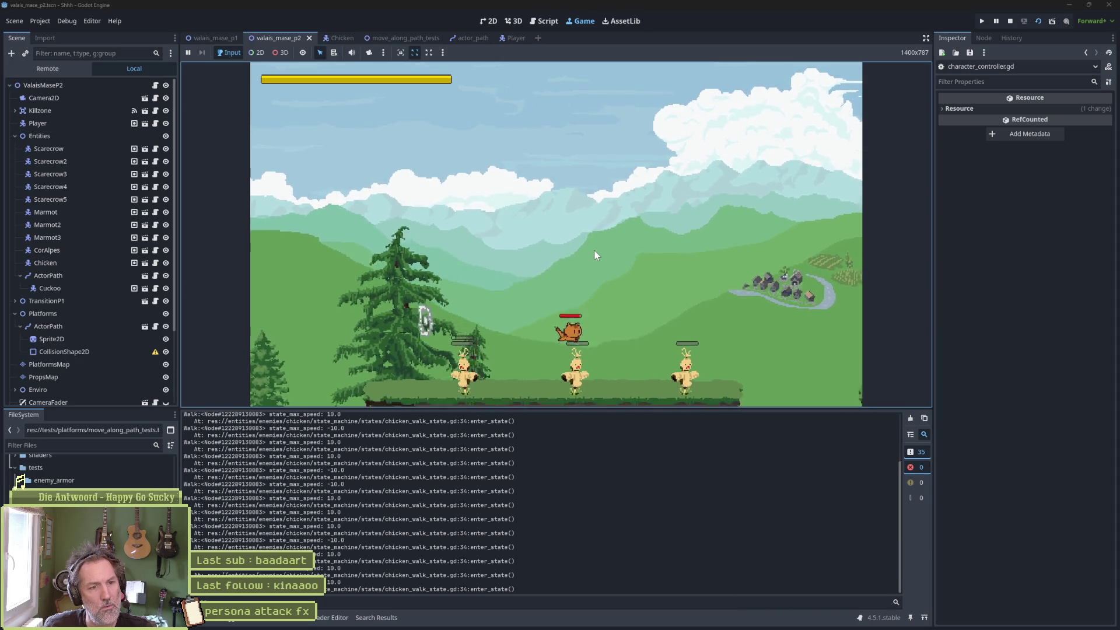
key("Right")
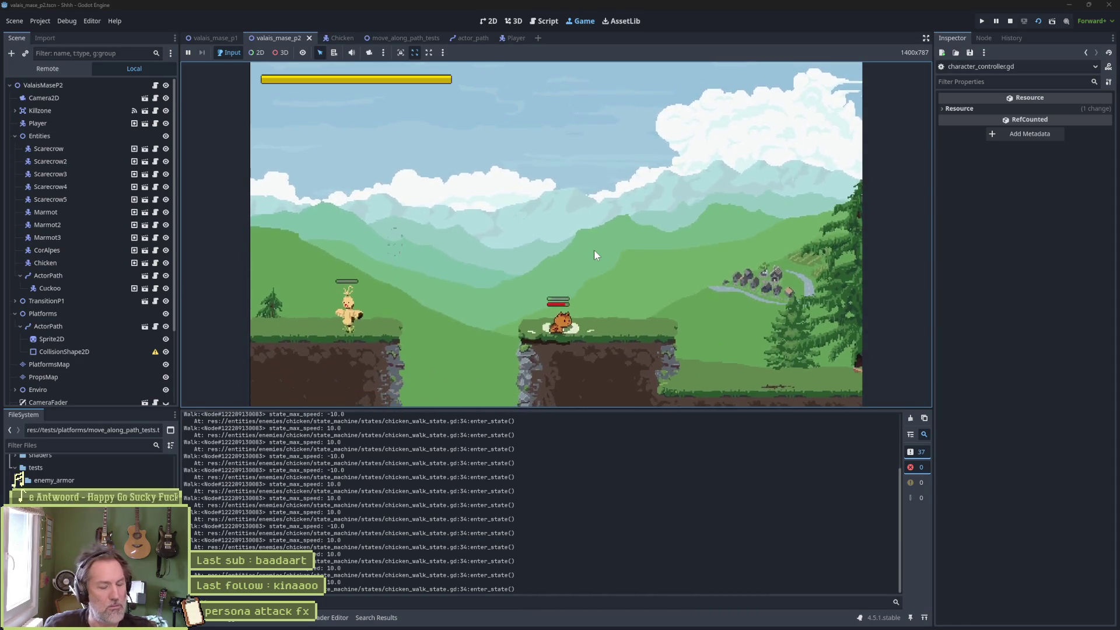
key("F8")
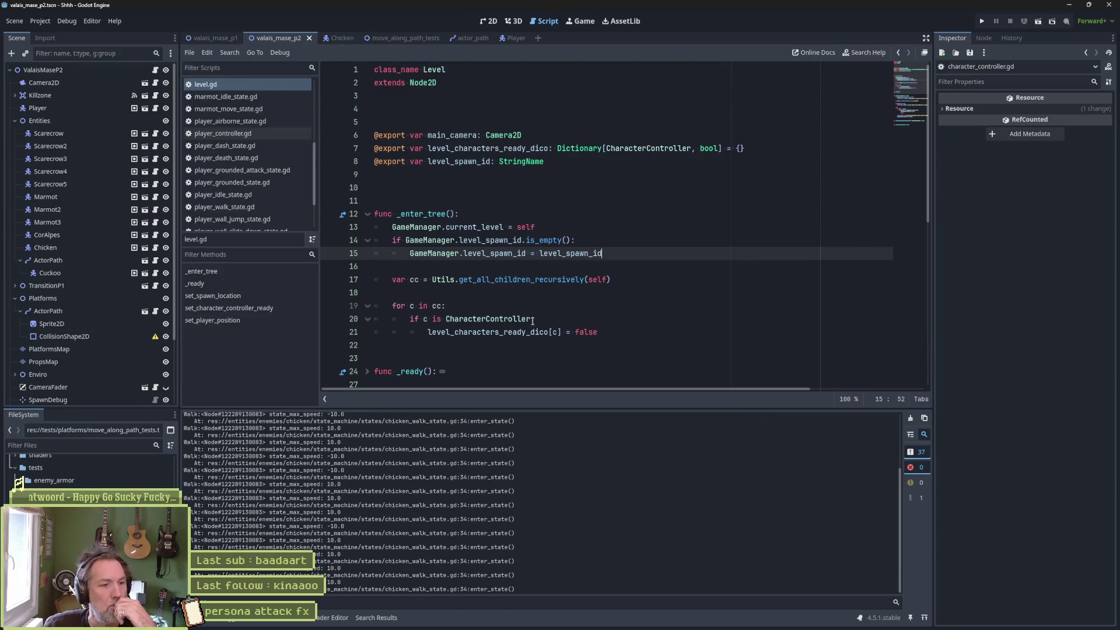
Open player_controller.gd, then switch to character_controller.gd at the move_speed setter on line 56
mouse_move(568, 285)
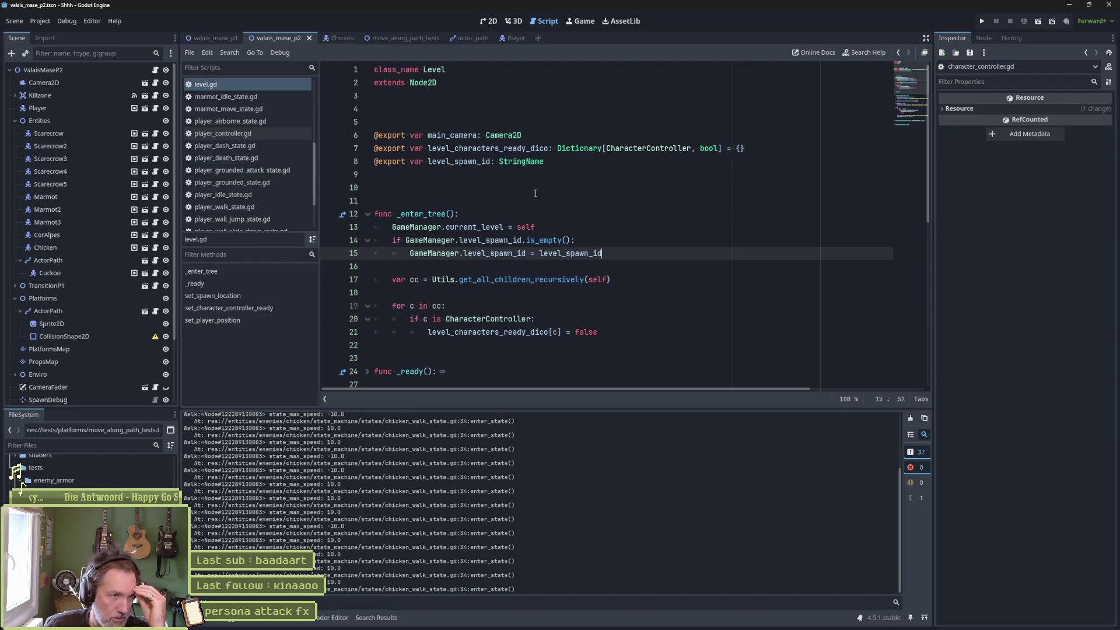
left_click(230, 133)
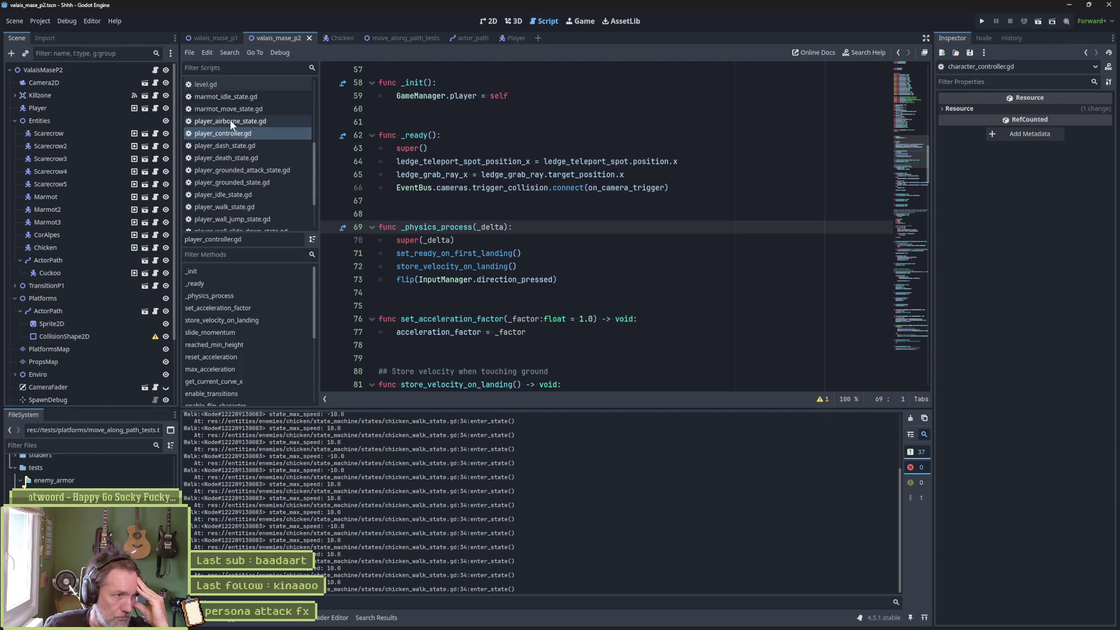
scroll(222, 152, "up", 10)
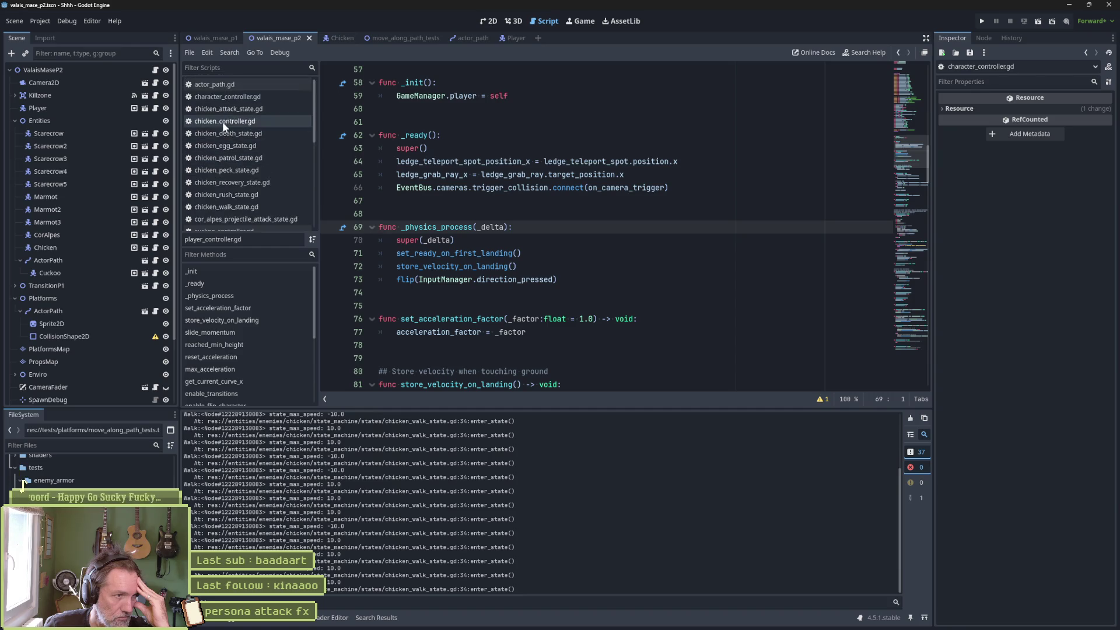
left_click(255, 97)
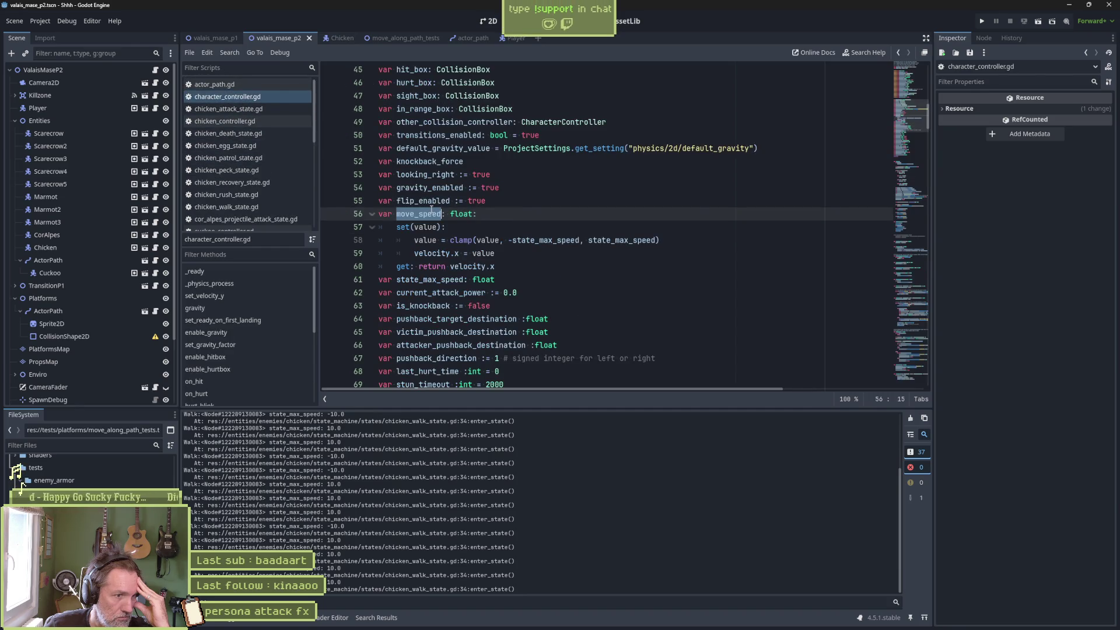
Put the clamp expression in place of value on the velocity.x line, joined onto set(value):, and save
left_click_drag(450, 239, 500, 239)
key("shift+End")
key("ctrl+c")
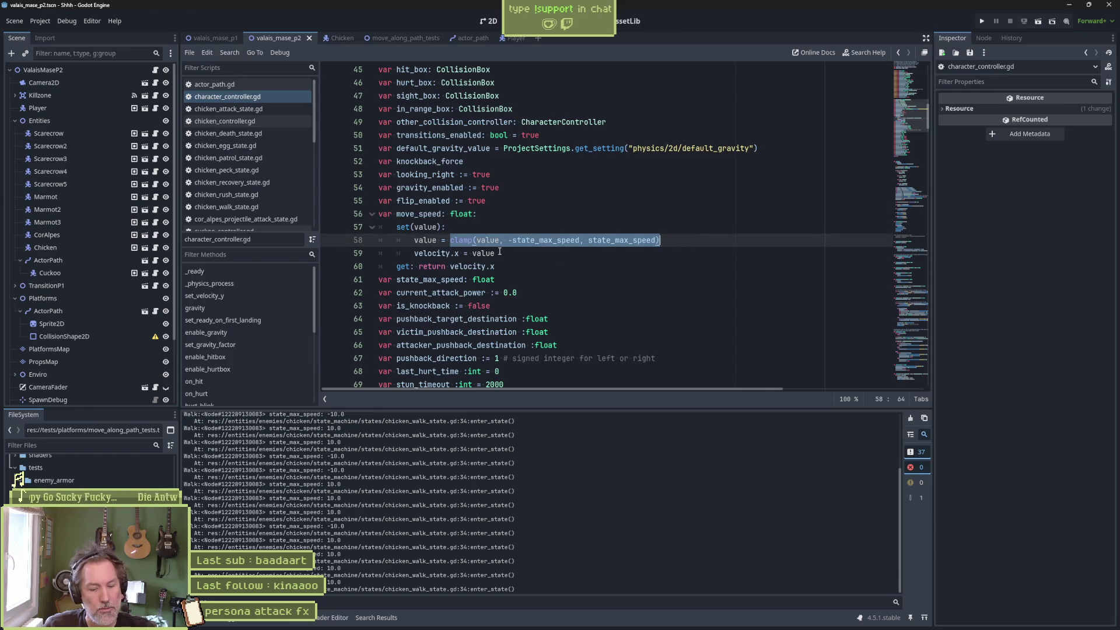
double_click(483, 253)
key("ctrl+v")
left_click(473, 239)
key("ctrl+shift+k")
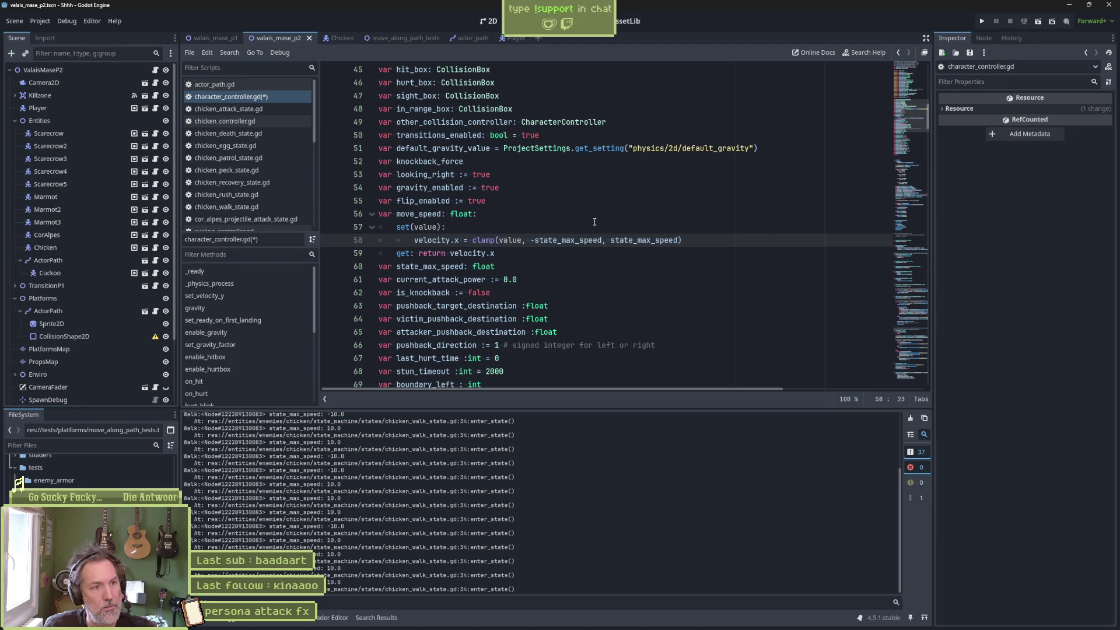
key("Home")
key("BackSpace")
key("BackSpace")
key("BackSpace")
key("ctrl+s")
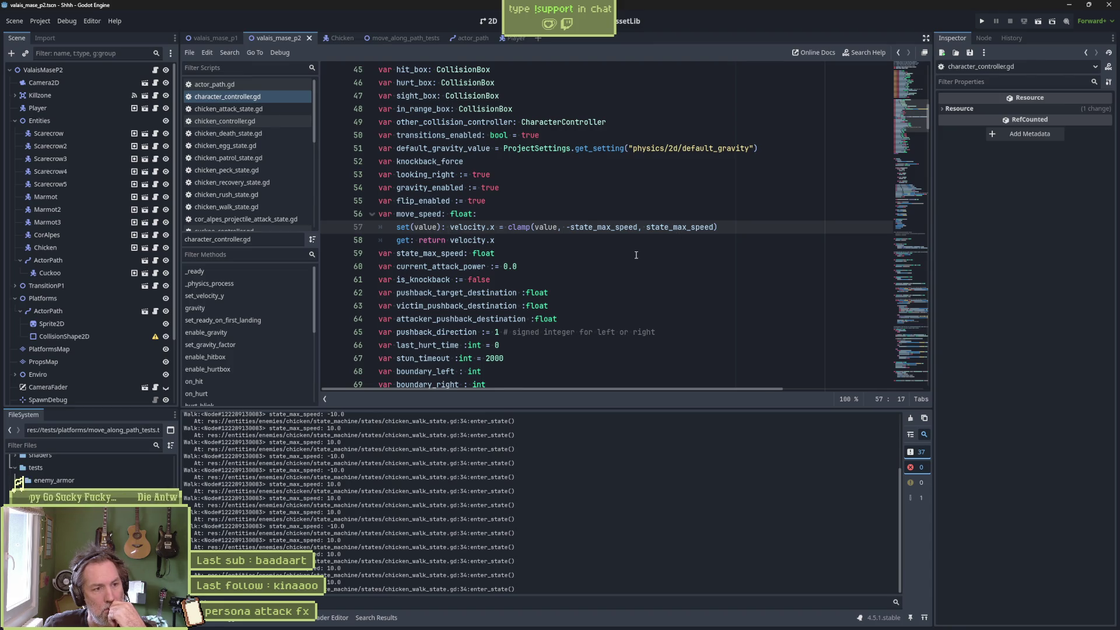
Scroll down to the _ready function and bring back the move_speed search results
scroll(639, 254, "down", 1)
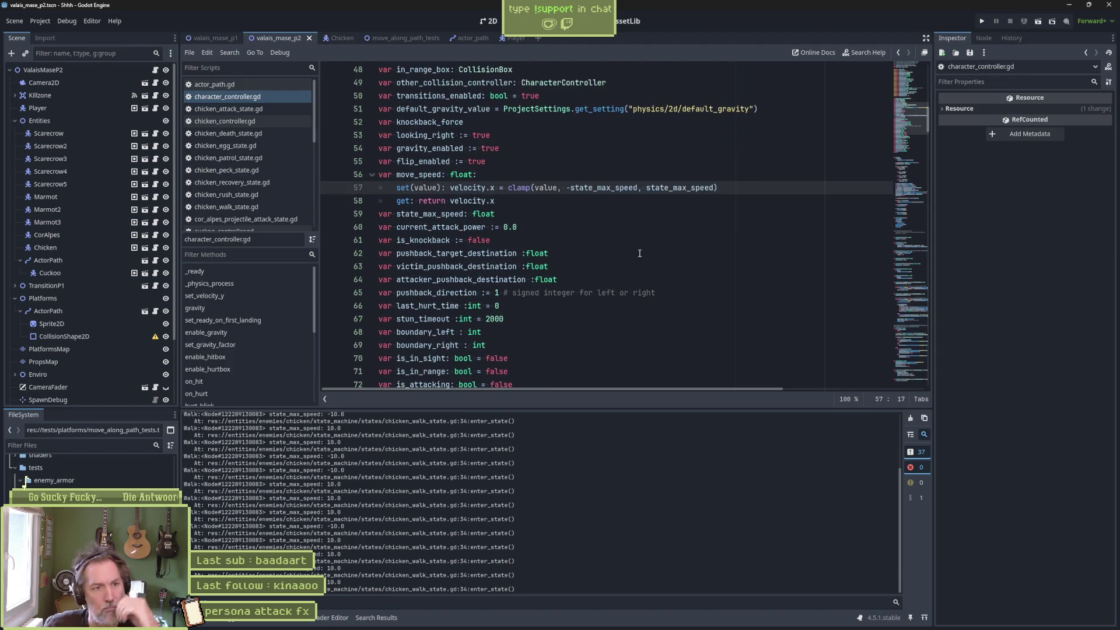
scroll(639, 253, "down", 2)
scroll(637, 252, "down", 8)
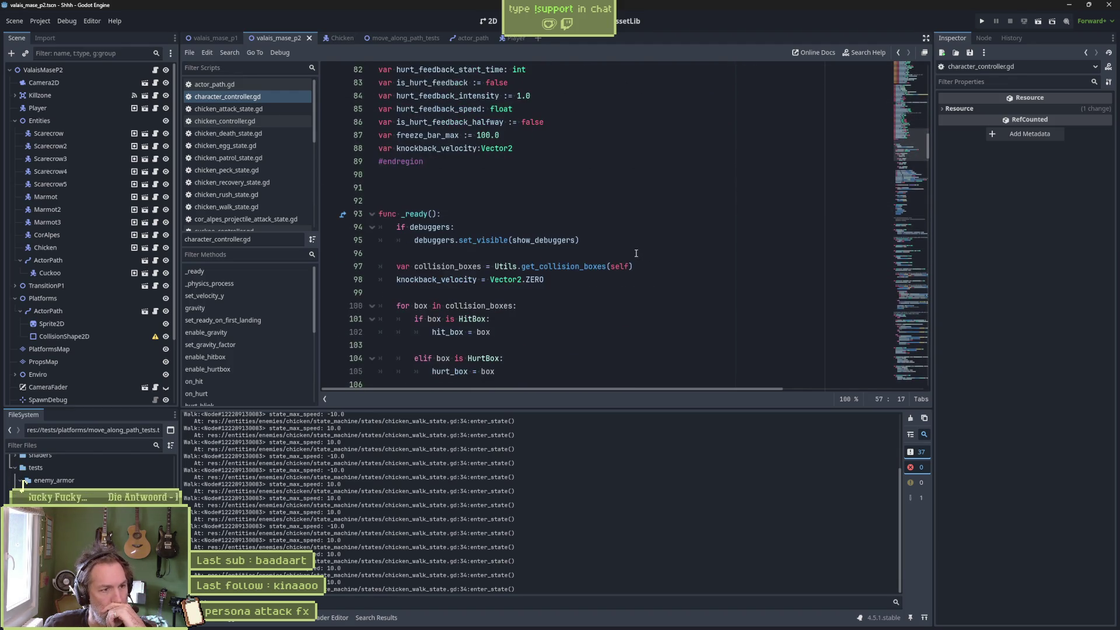
scroll(634, 255, "down", 4)
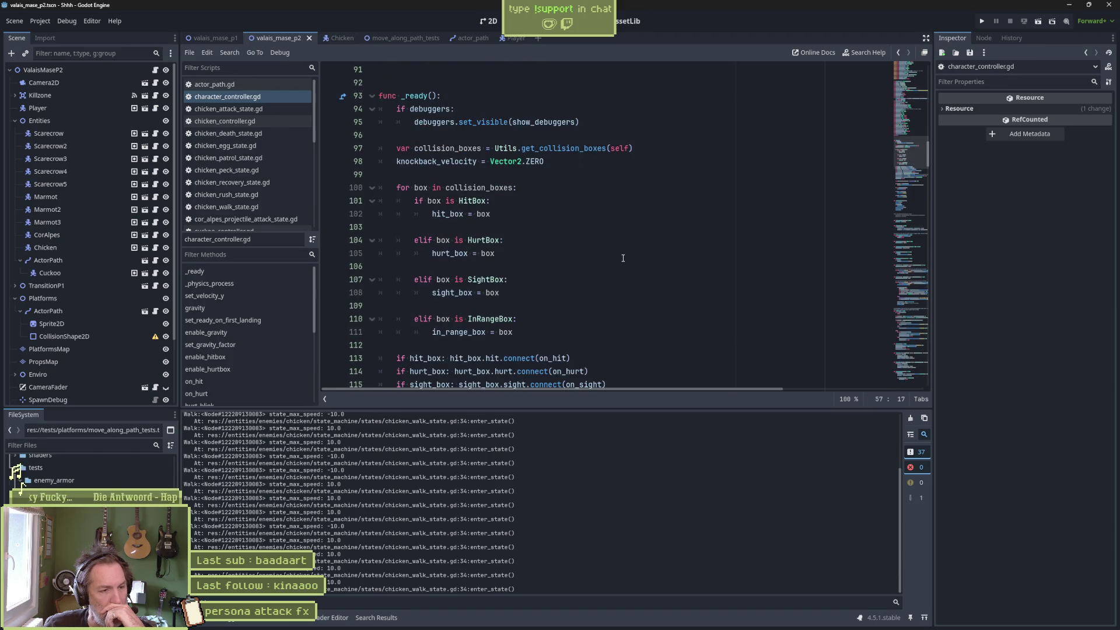
scroll(624, 258, "down", 1)
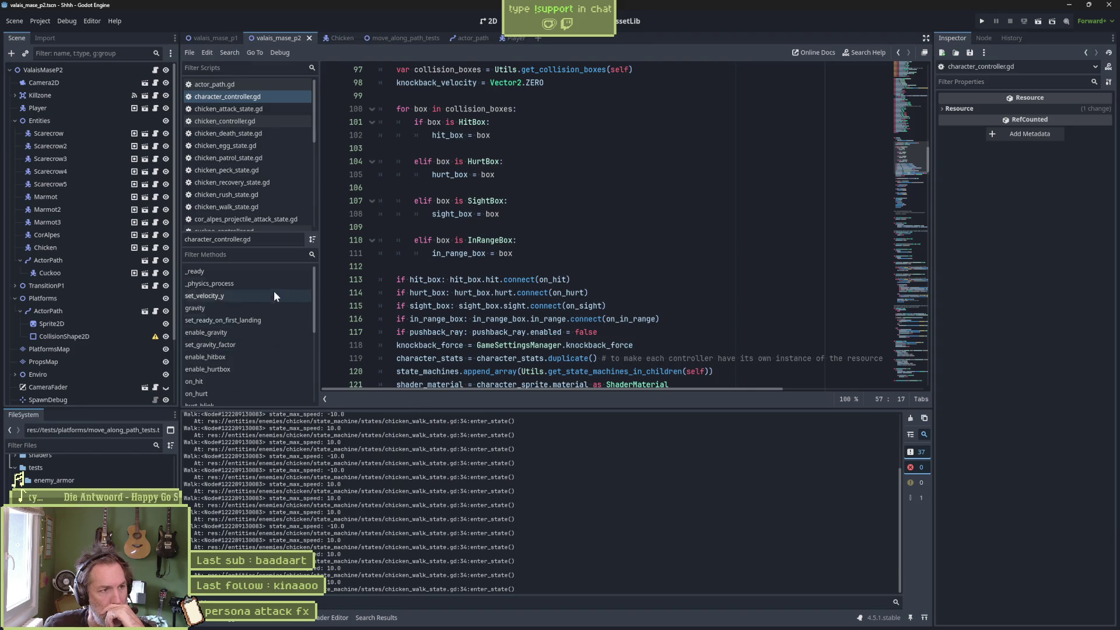
left_click(395, 620)
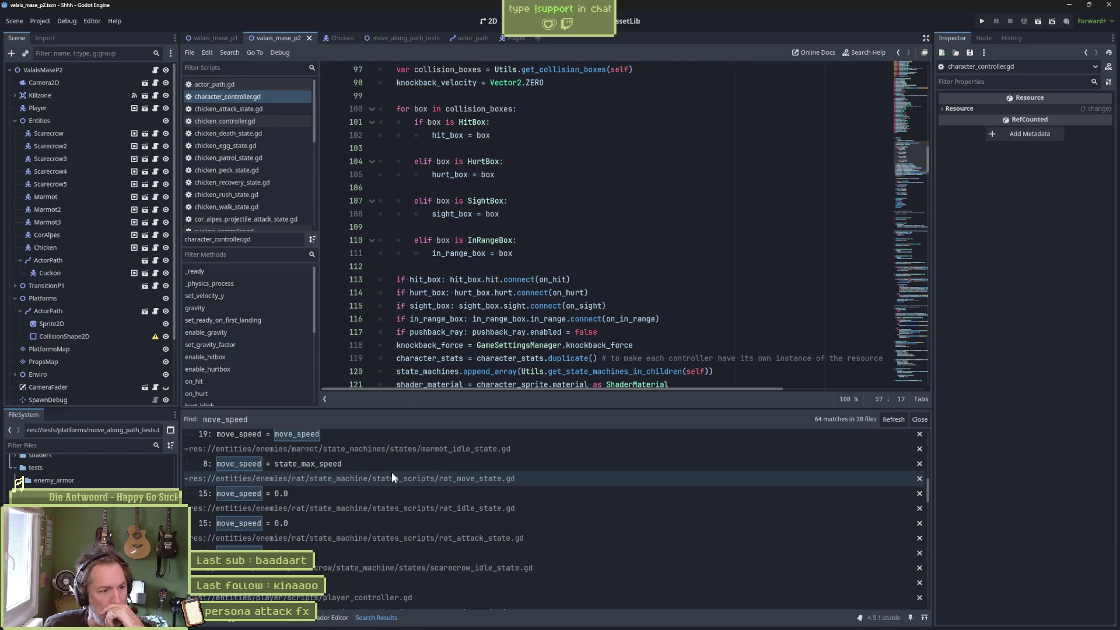
Search the project for set_velocity_x (5 matches in 3 files) and open the chicken_walk_state.gd line 36 match
left_click(621, 253)
key("ctrl+shift+f")
type("set_velocity_x")
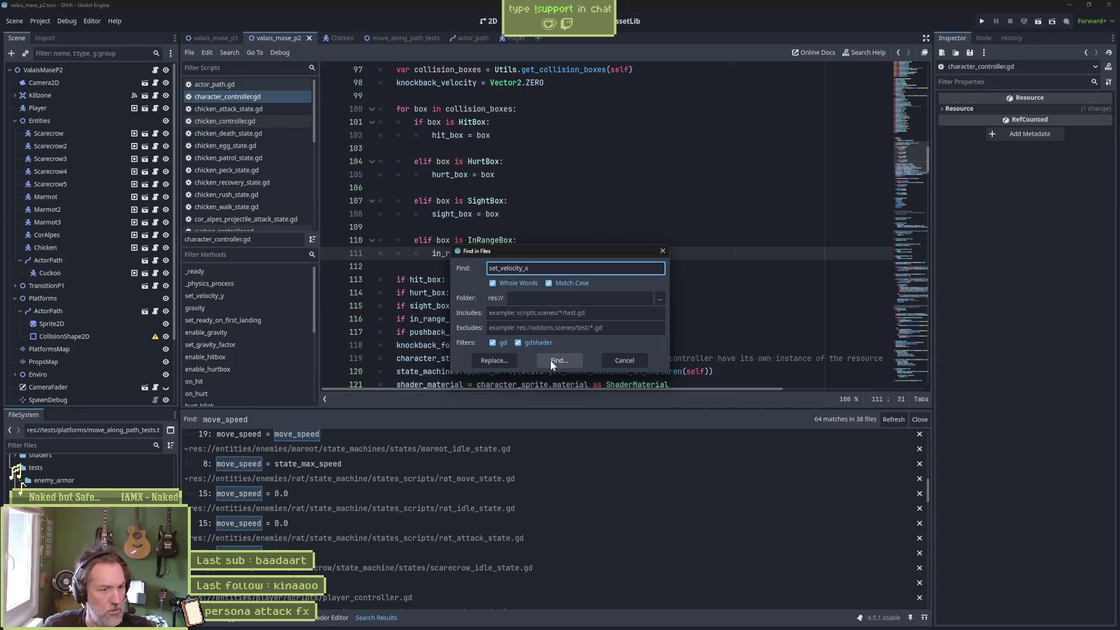
left_click(551, 359)
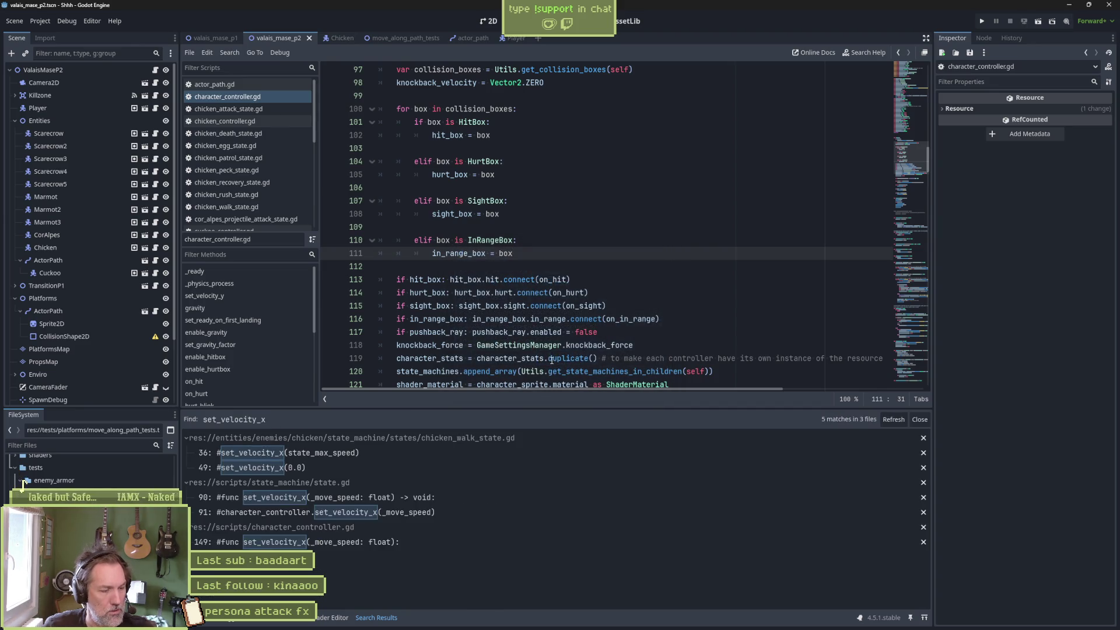
left_click(417, 455)
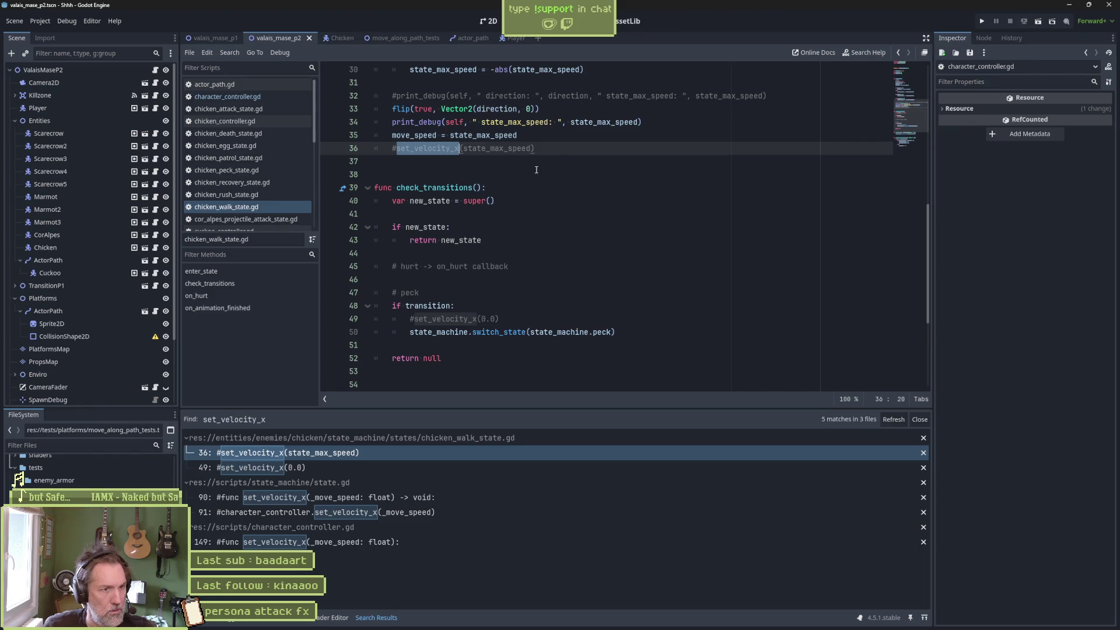
Delete the commented set_velocity_x(state_max_speed) and set_velocity_x(0.0) lines in chicken_walk_state.gd
key("ctrl+shift+k")
left_click(501, 305)
key("ctrl+shift+k")
Delete the commented set_velocity_x wrapper in state.gd and recheck its line 91 match
left_click(411, 497)
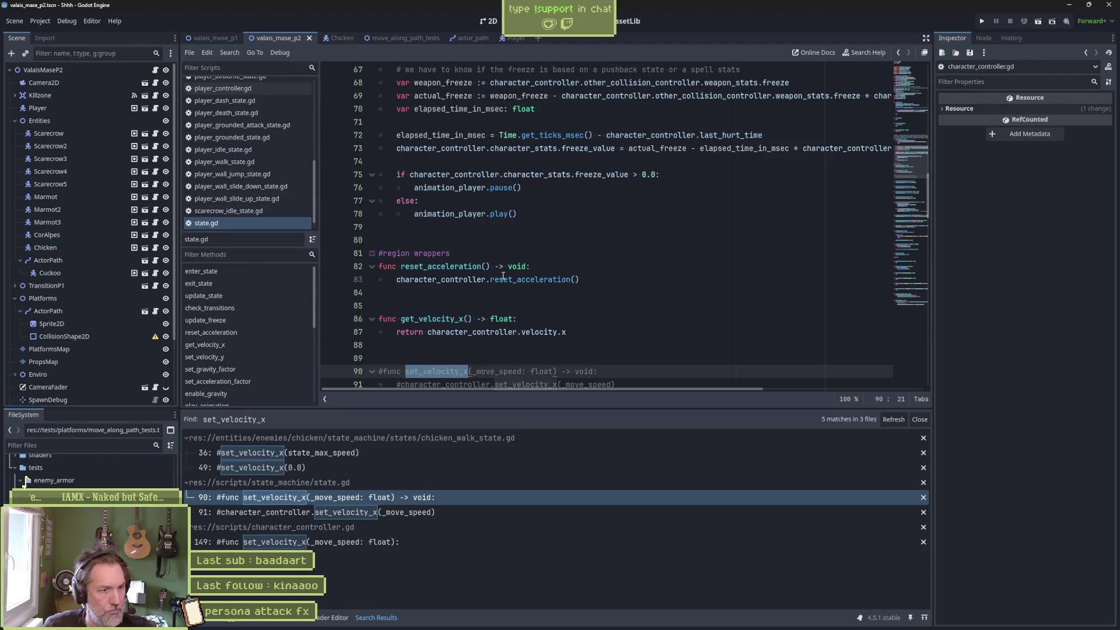
scroll(612, 358, "down", 3)
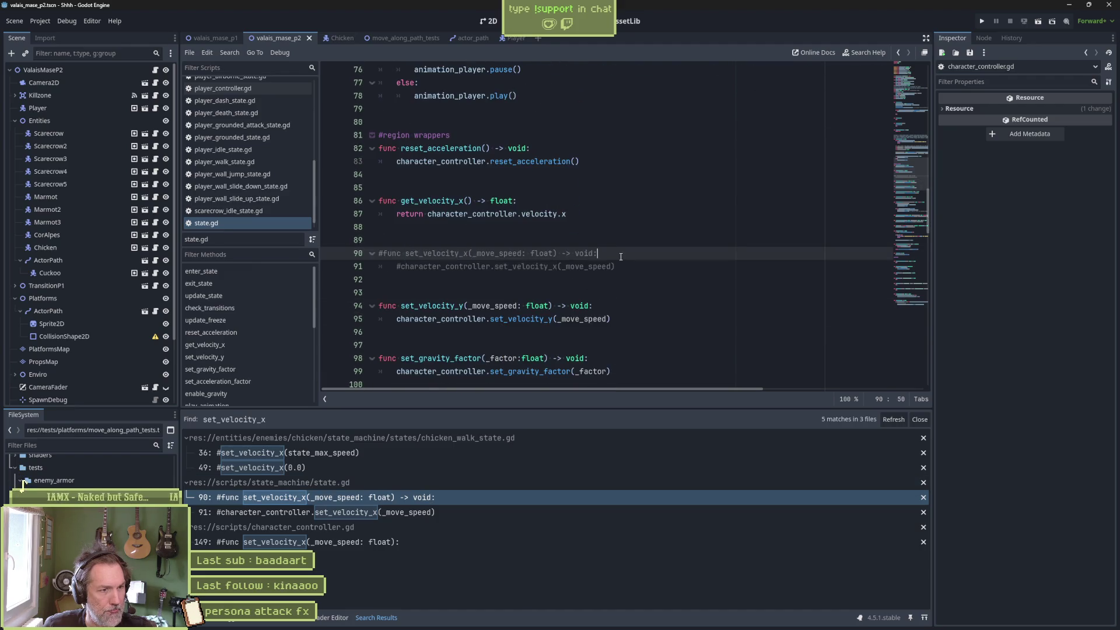
key("ctrl+shift+k")
key("ctrl+shift+k")
key("ctrl+shift+k")
left_click(456, 512)
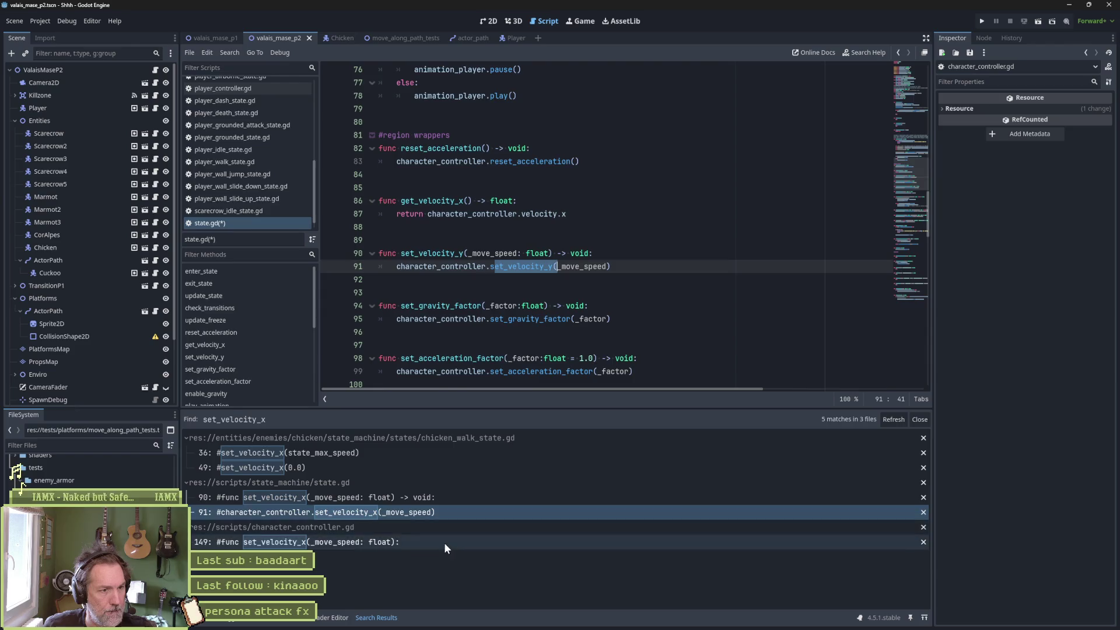
left_click(446, 542)
left_click(450, 511)
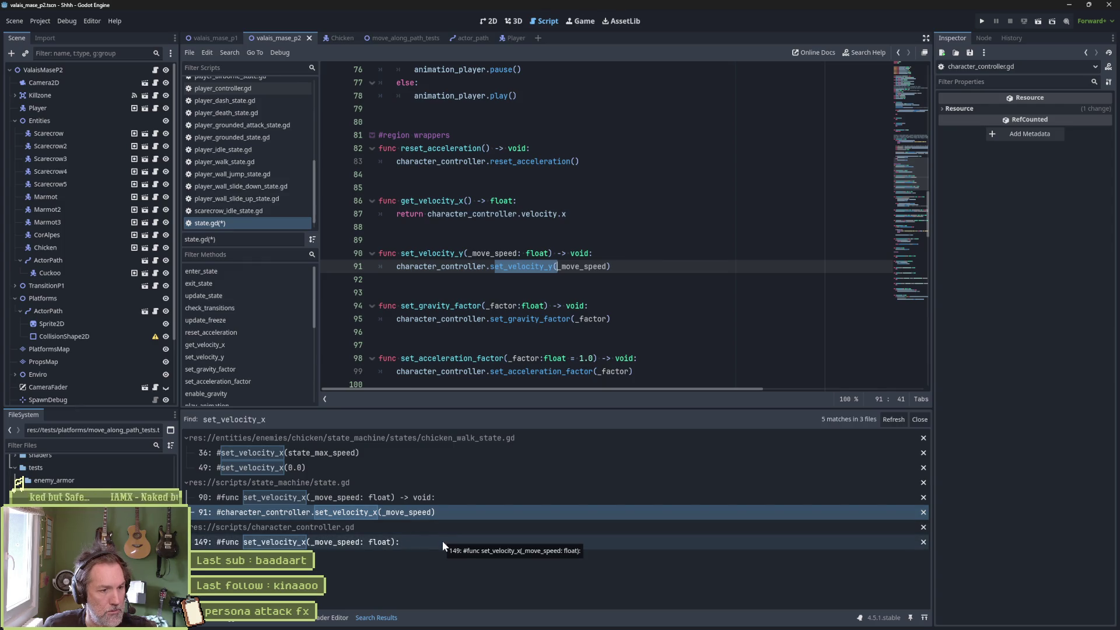
Remove the commented set_velocity_x function and blank line in character_controller.gd, then save it
left_click(442, 542)
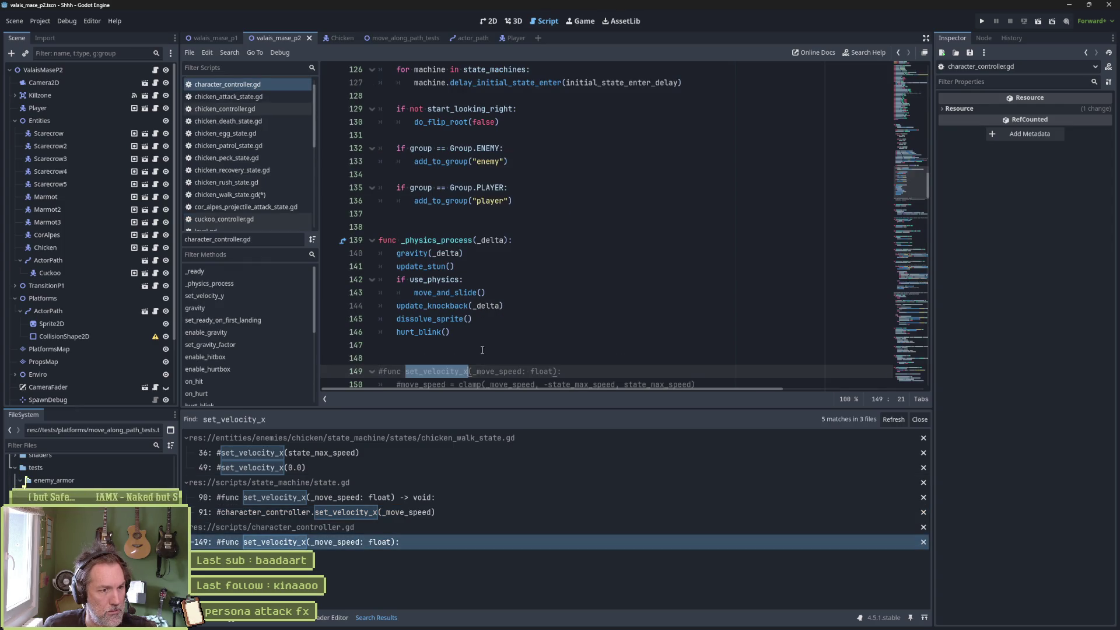
left_click(467, 253)
key("ctrl+shift+k")
key("ctrl+shift+k")
key("ctrl+shift+k")
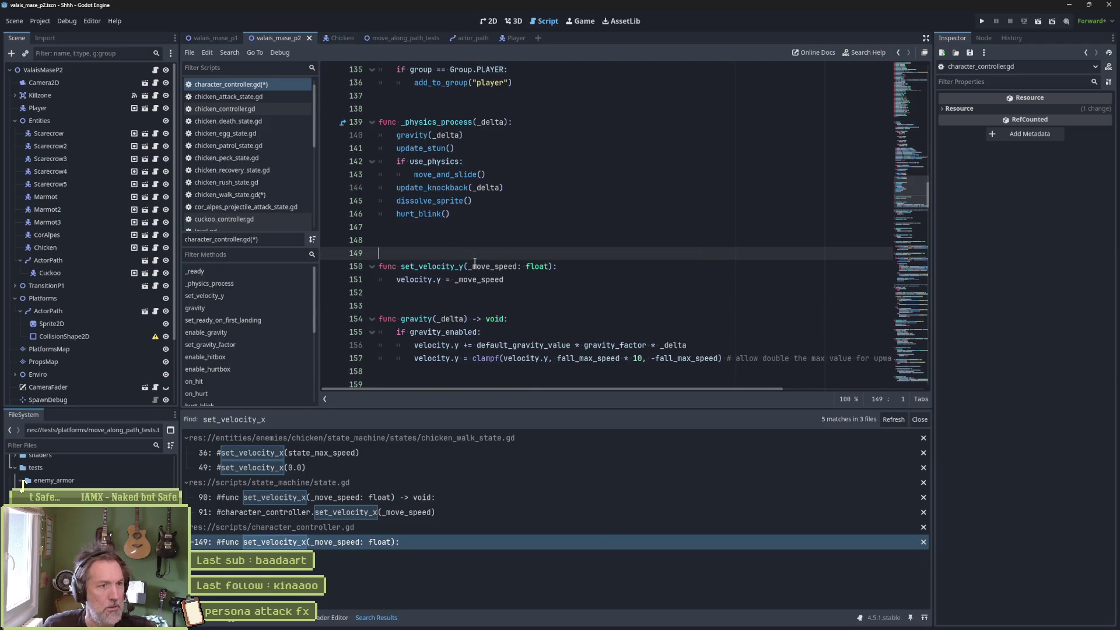
key("ctrl+shift+k")
key("ctrl+s")
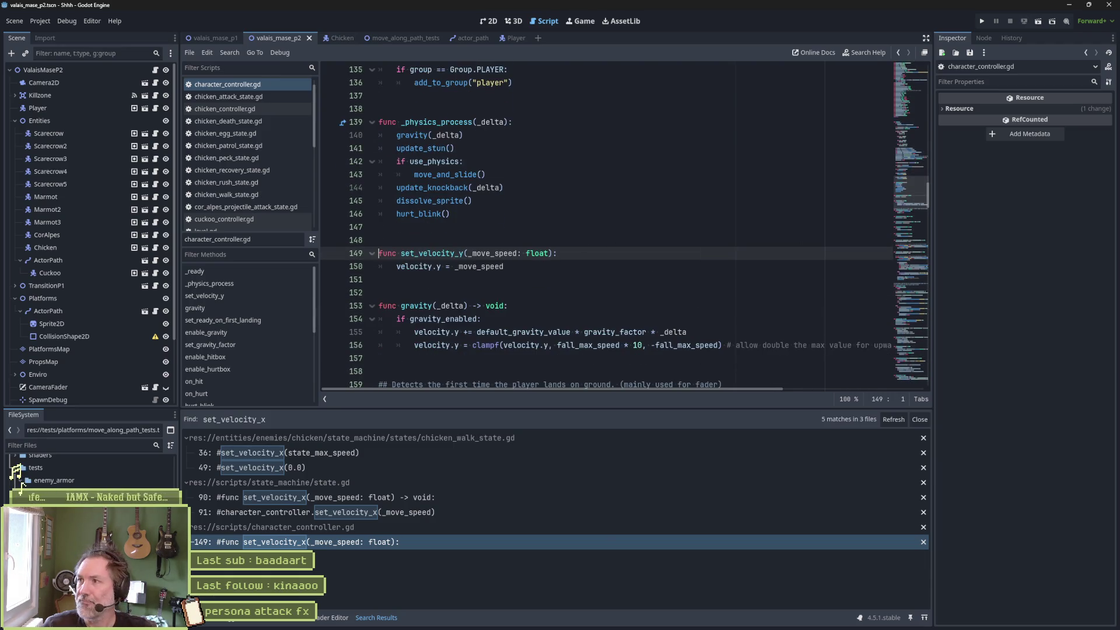